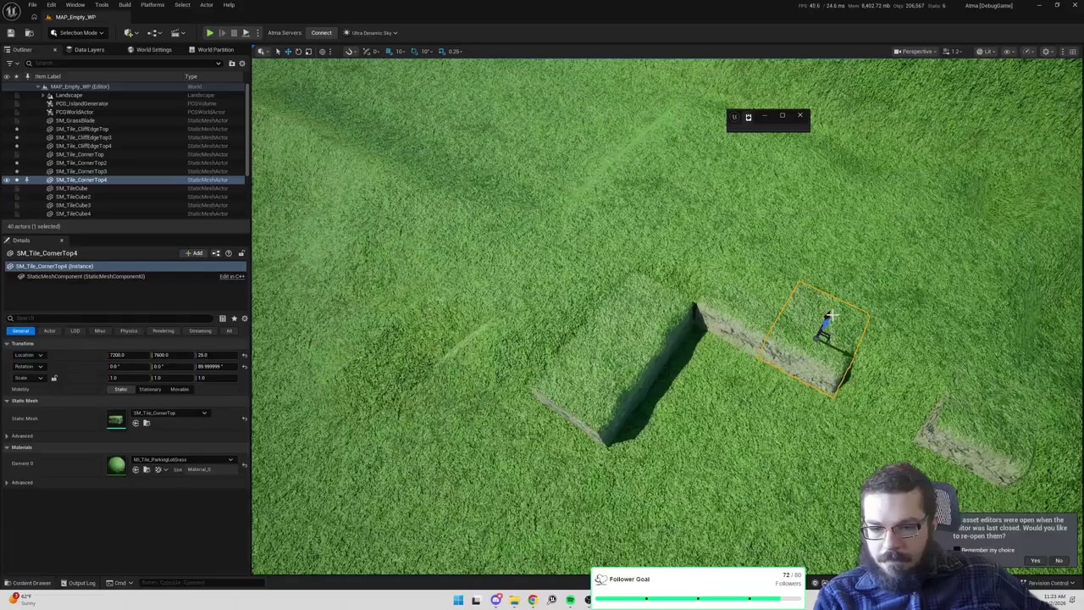
Move the SM_Tile_CornerTop4 corner tile down-left and line it up beside the trench
left_click_drag(830, 312, 700, 483)
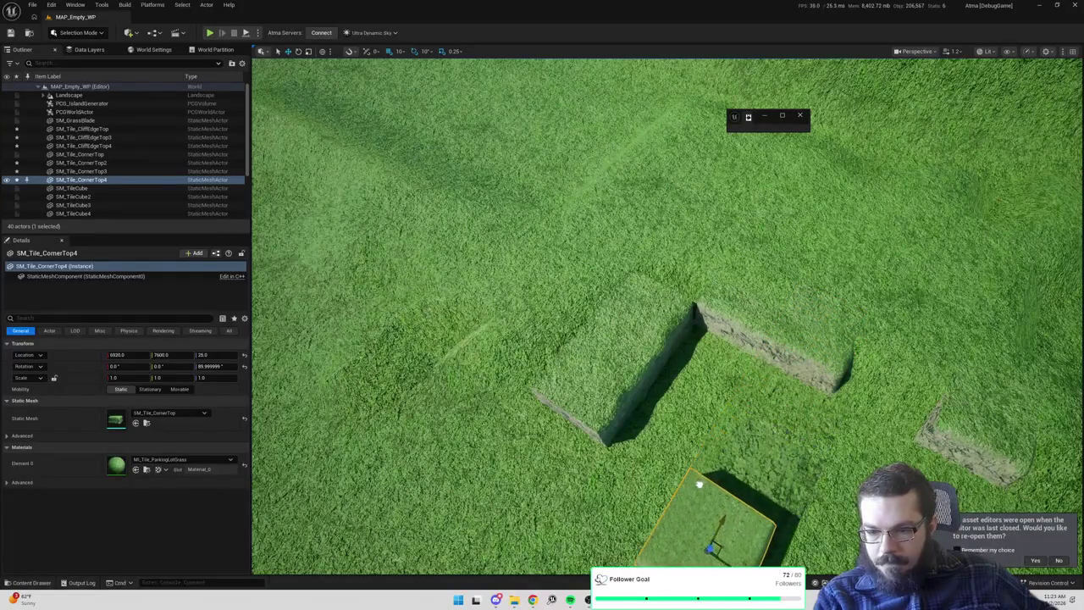
scroll(730, 519, "down", 3)
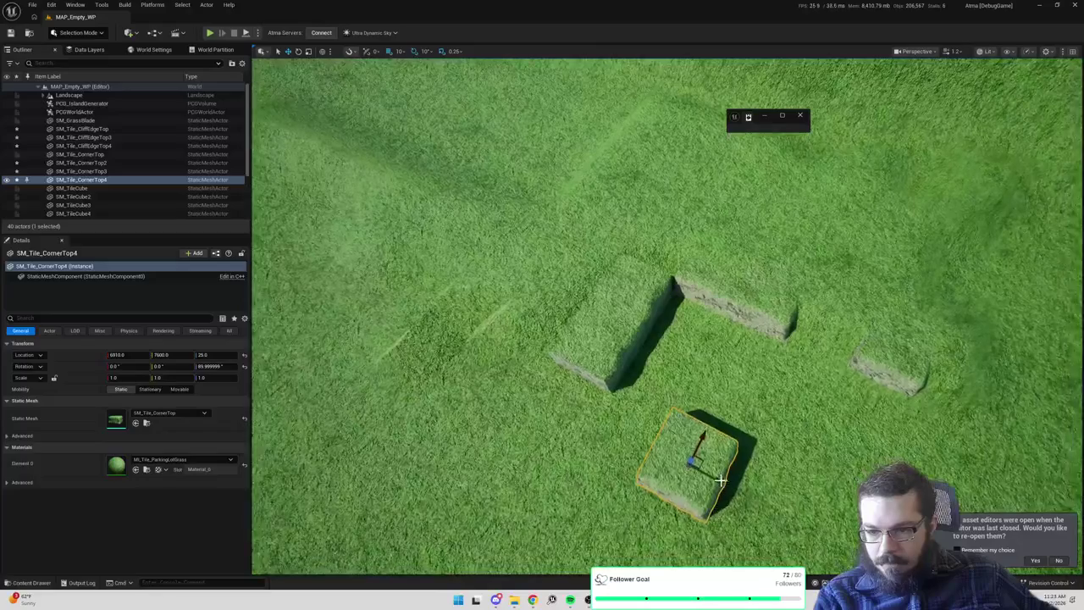
left_click_drag(717, 484, 580, 421)
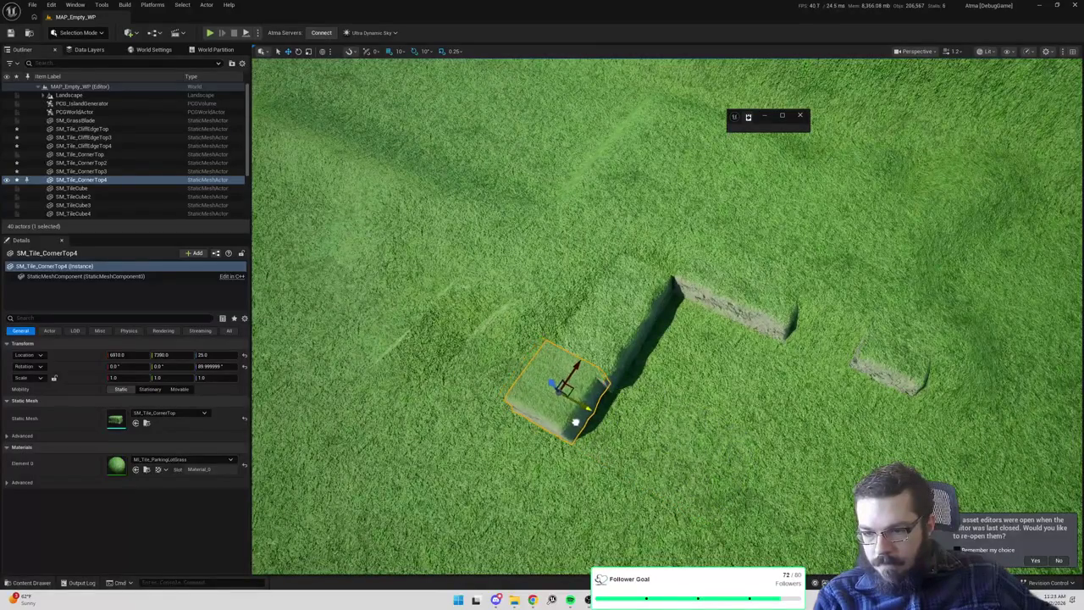
left_click_drag(581, 370, 580, 376)
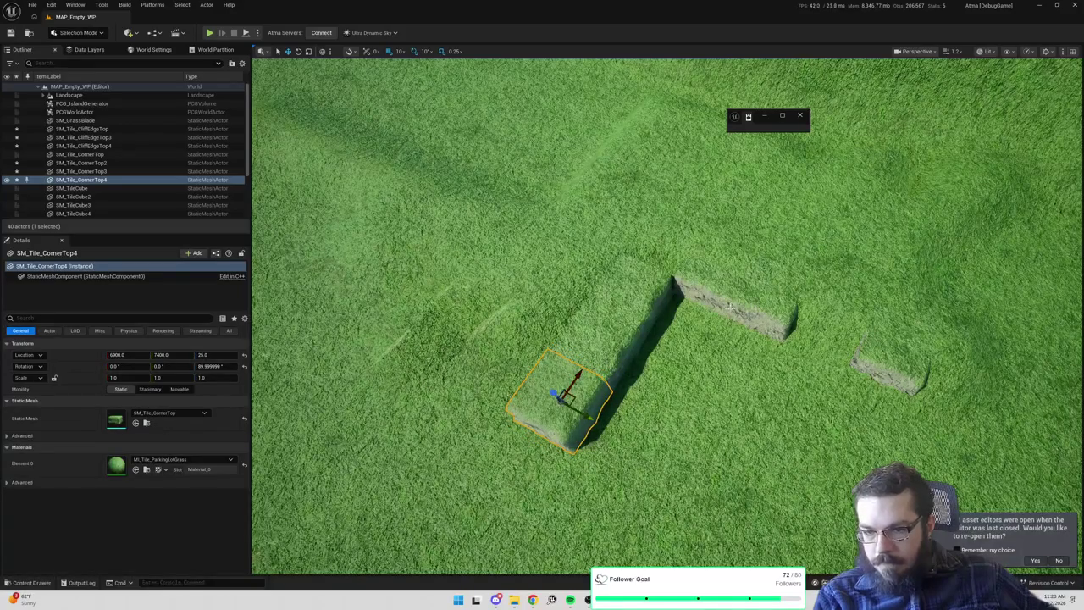
Duplicate SM_Tile_CliffEdgeTop with an Alt-drag and place the copy beside the corner tile
left_click(714, 288)
mouse_move(729, 262)
left_mouse_down("alt")
mouse_move(726, 252)
mouse_move(616, 388)
left_mouse_up("alt")
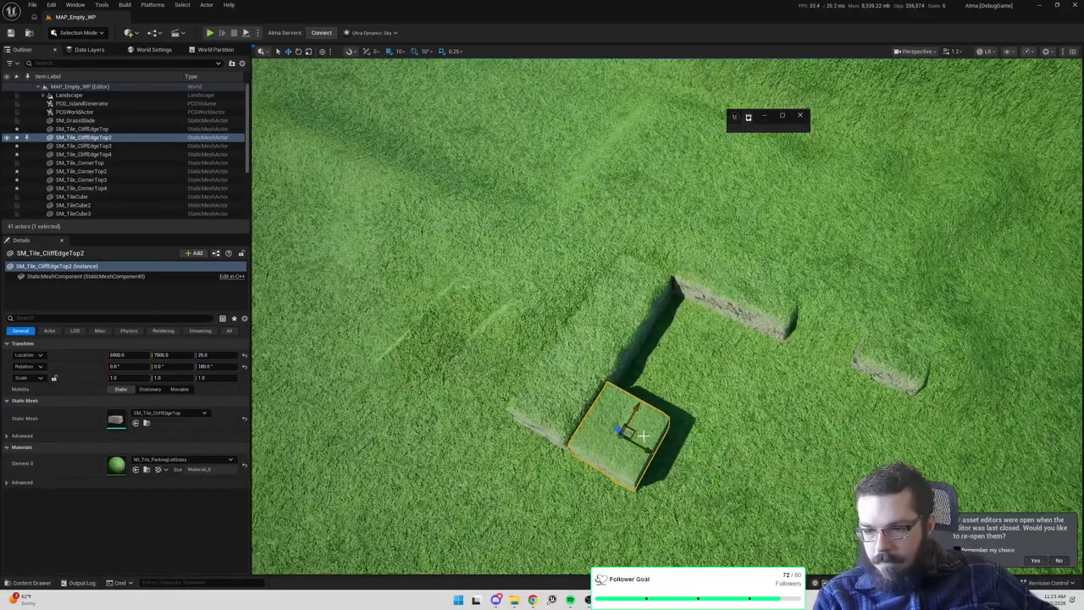
mouse_move(650, 454)
left_mouse_down()
mouse_move(522, 380)
mouse_move(1008, 436)
left_mouse_up()
key("Escape")
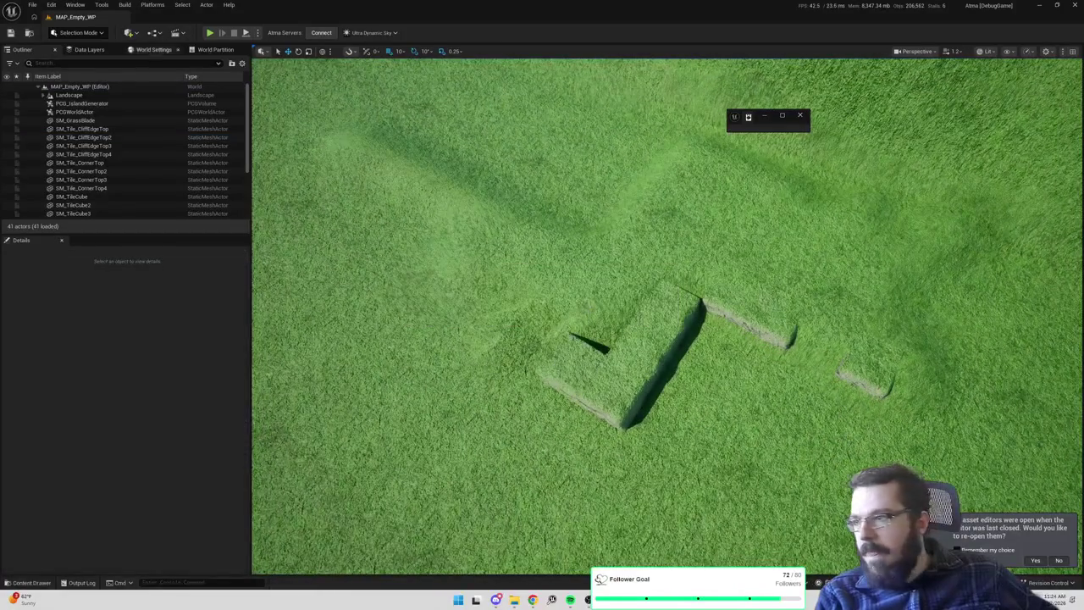
Switch to Landscape Mode, pick the Flatten sculpt tool, and flatten the raised terrain slab
left_click(89, 34)
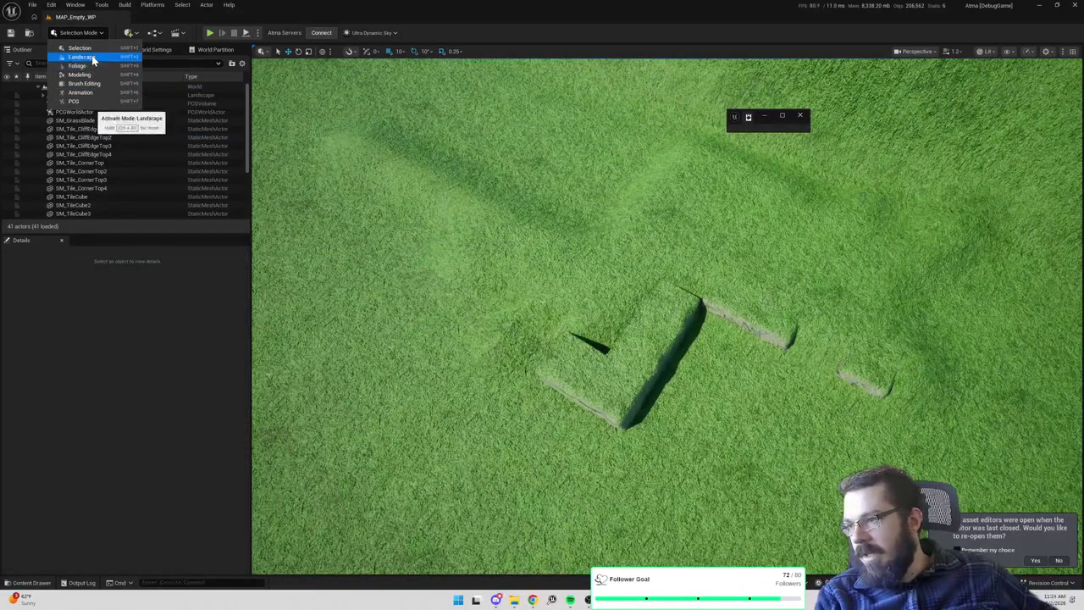
left_click(93, 59)
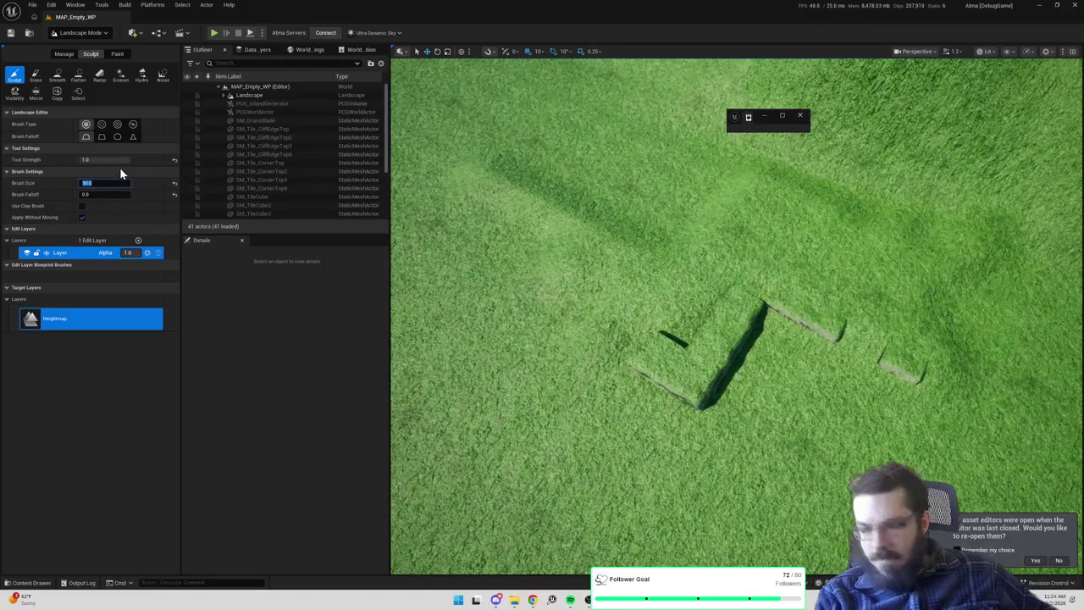
scroll(949, 283, "up", 8)
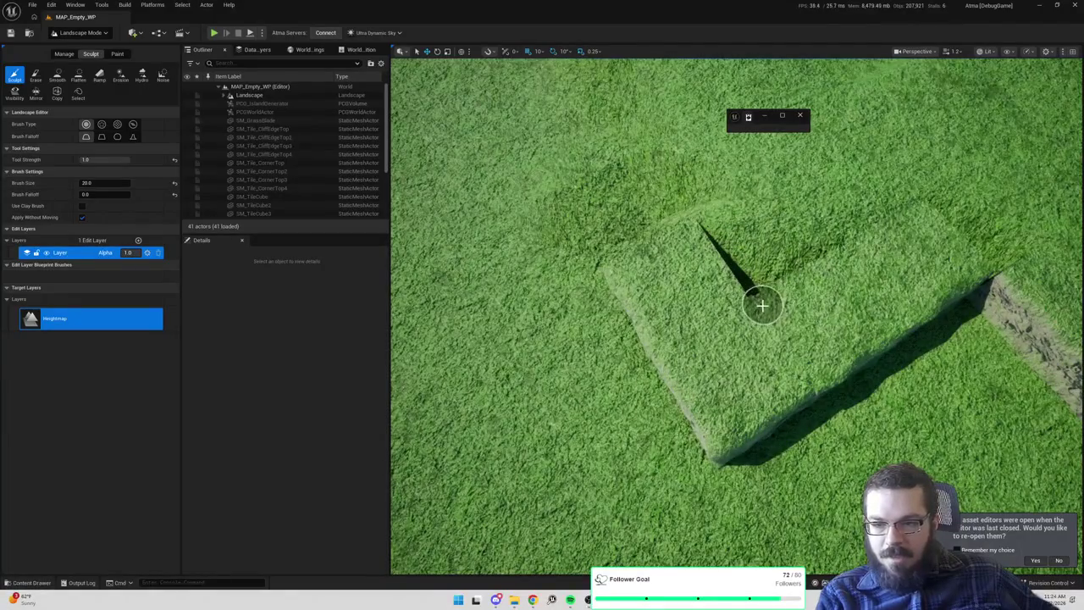
scroll(751, 270, "up", 5)
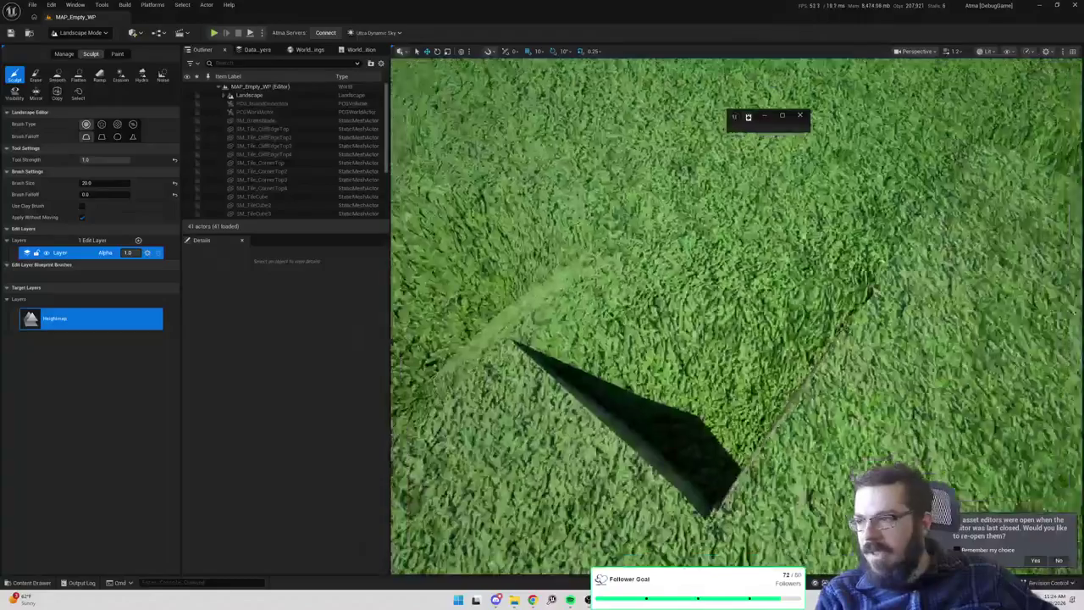
scroll(737, 313, "down", 3)
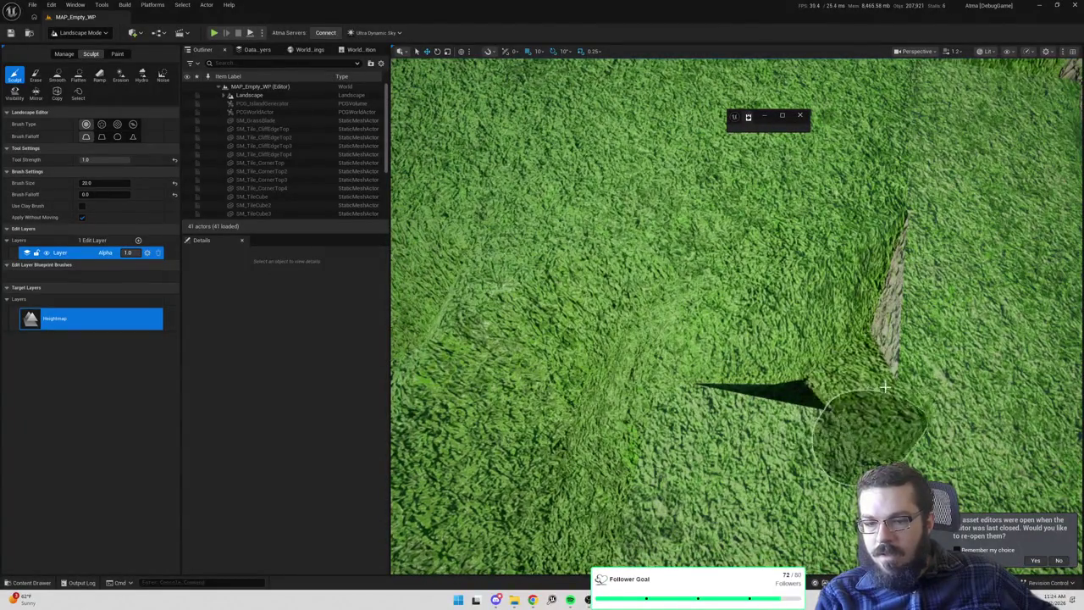
scroll(859, 379, "down", 5)
scroll(737, 313, "up", 6)
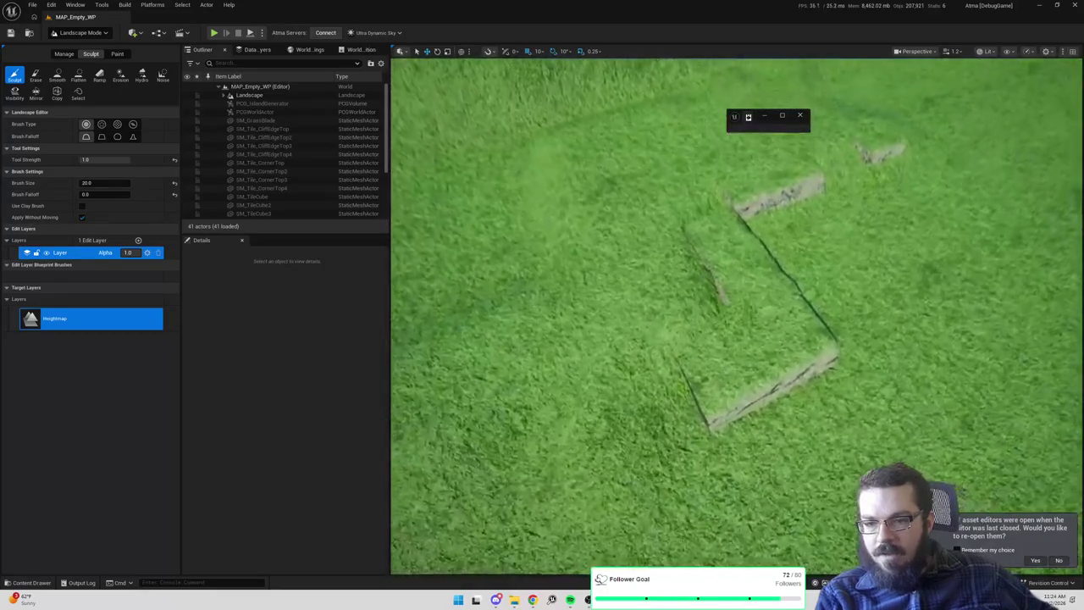
scroll(736, 313, "up", 3)
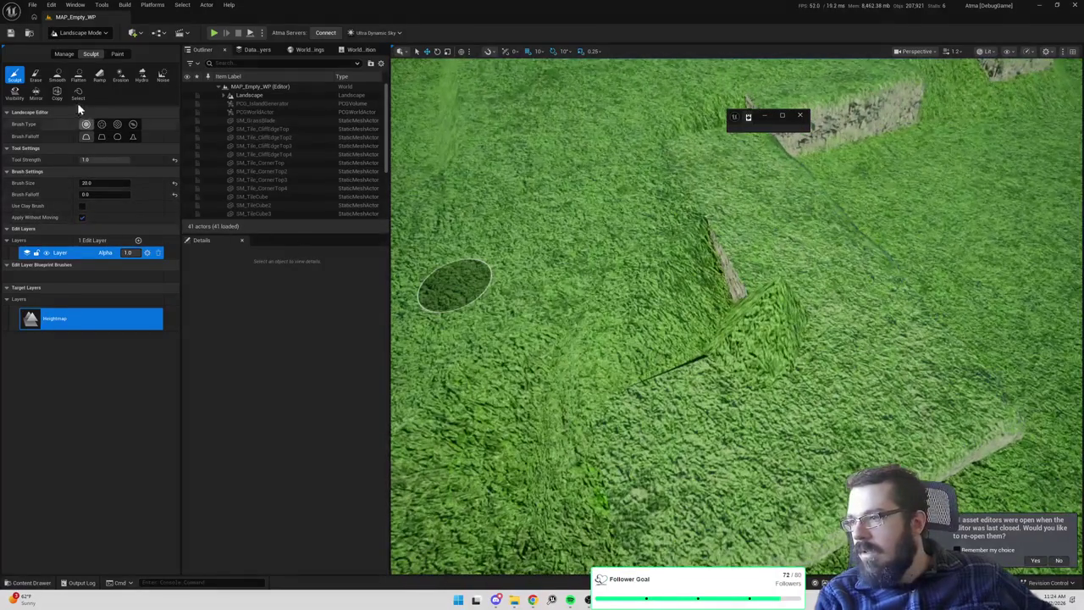
left_click(79, 74)
mouse_move(584, 288)
left_mouse_down()
mouse_move(603, 303)
mouse_move(714, 278)
left_mouse_up()
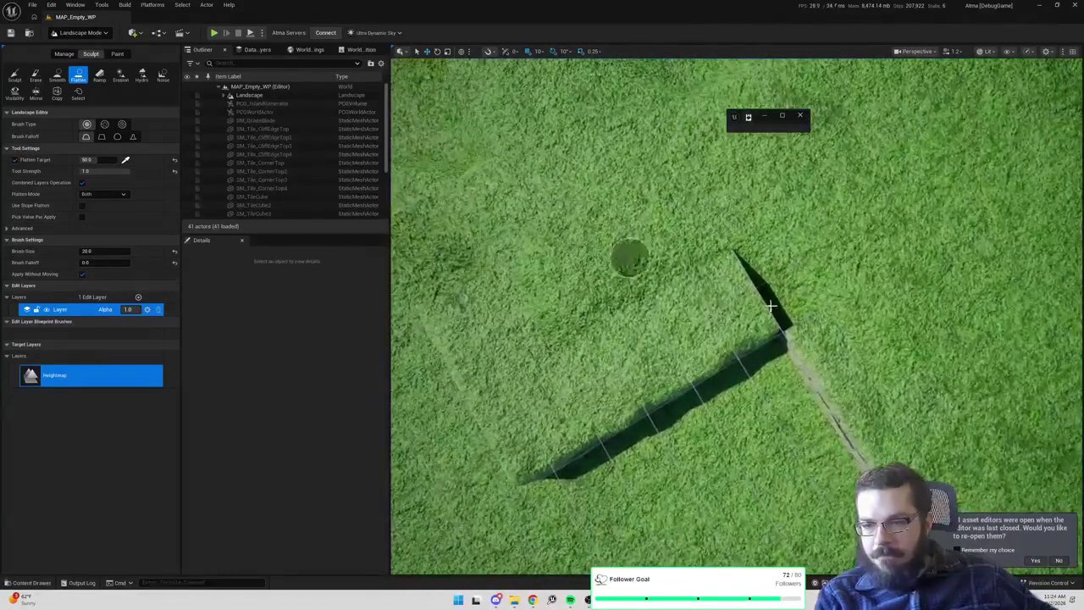
Flatten the leftover spike by the cliff wall, then play-test with Alt+P and stop with Esc
left_click_drag(762, 325, 766, 278)
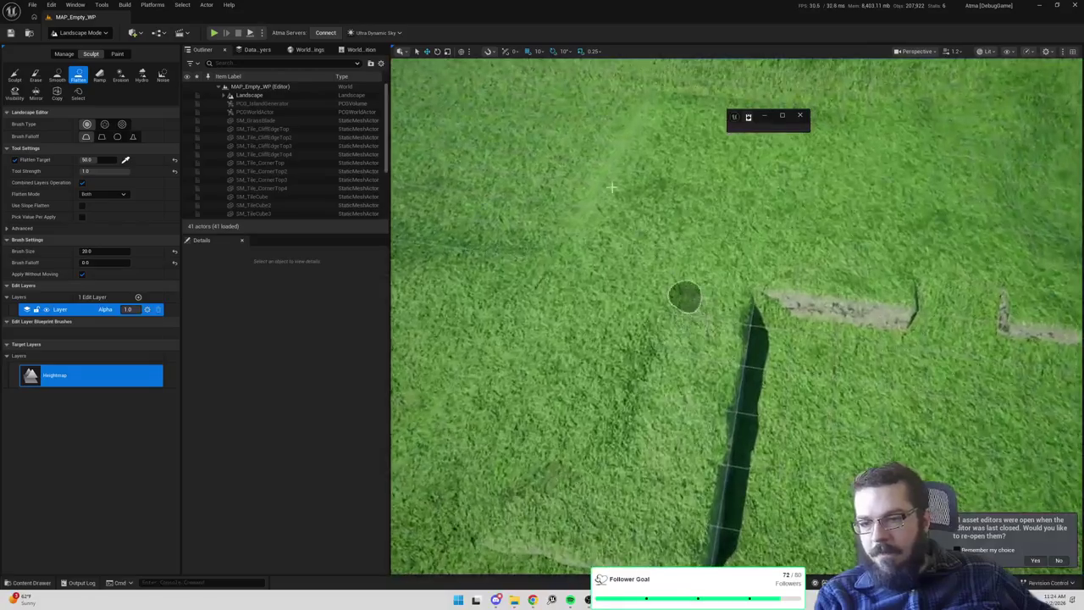
key("alt+p")
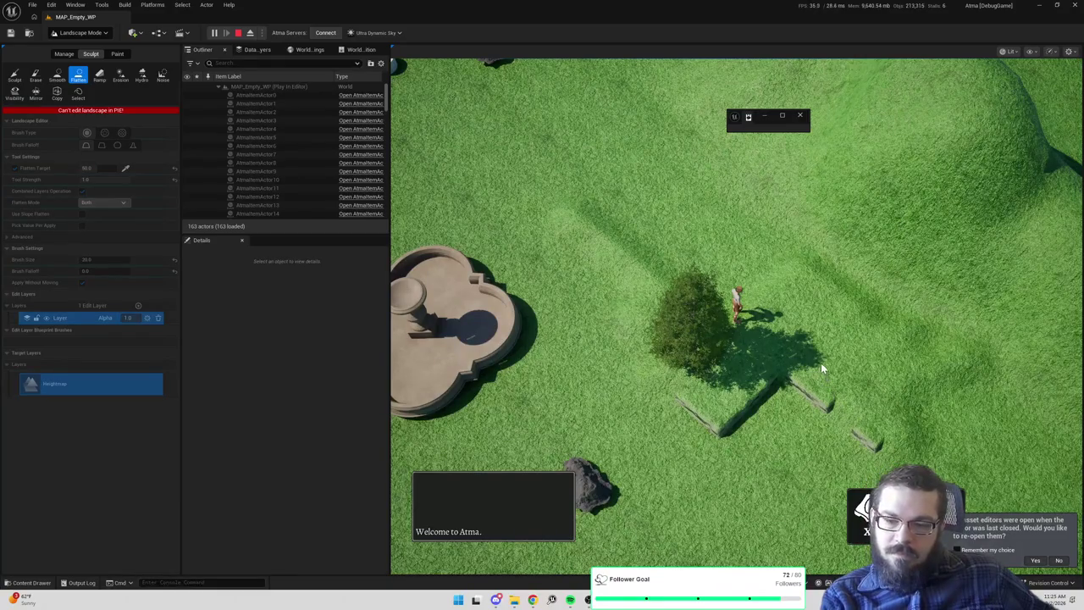
key("Escape")
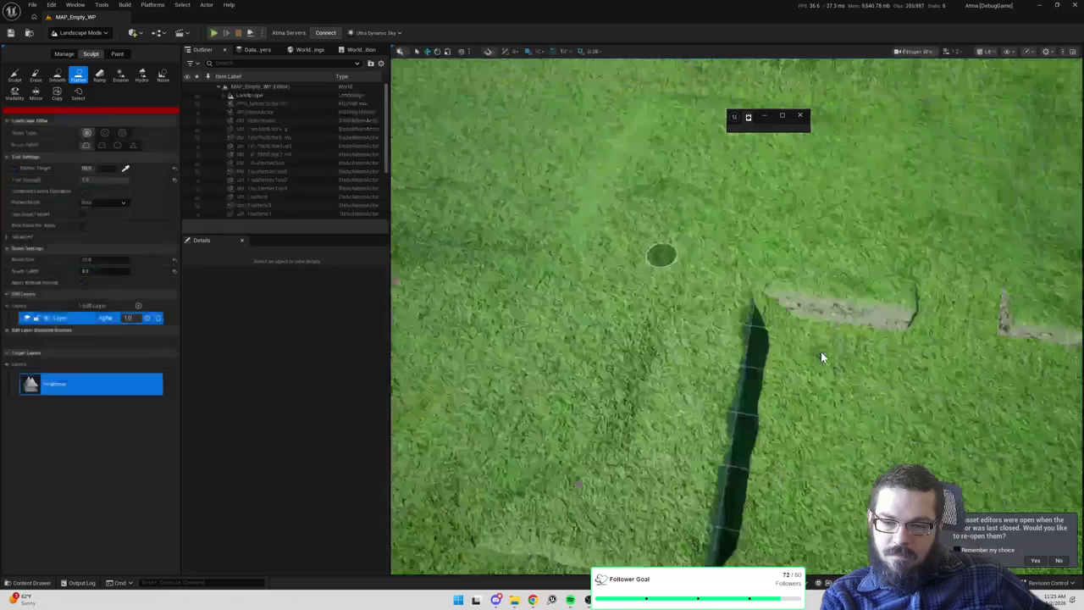
scroll(820, 357, "up", 5)
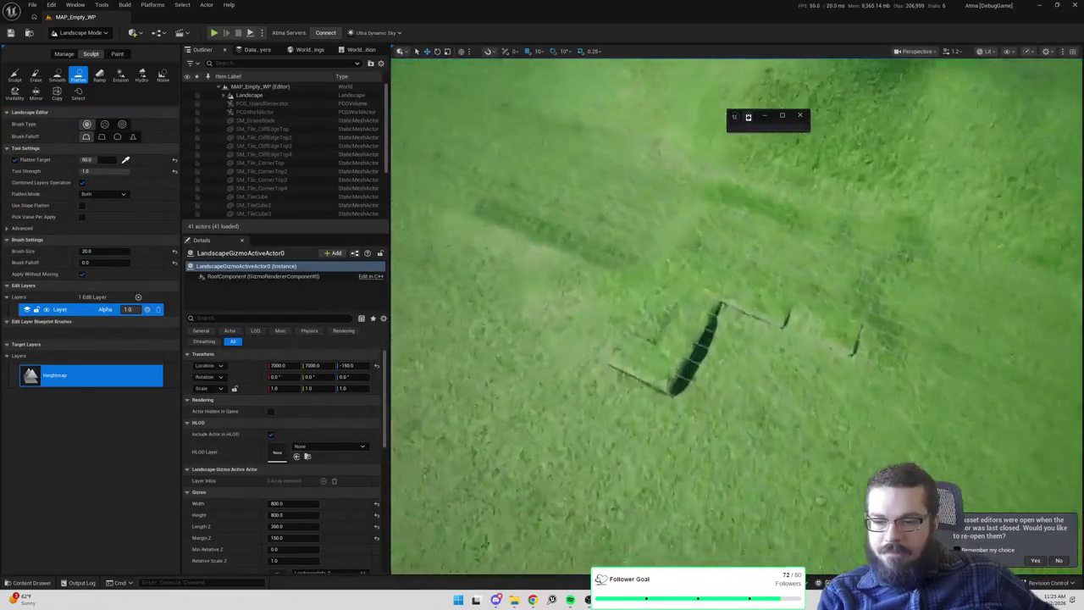
Switch to landscape Paint with the DirtGravel layer and a Brush Size of 20
left_click(117, 53)
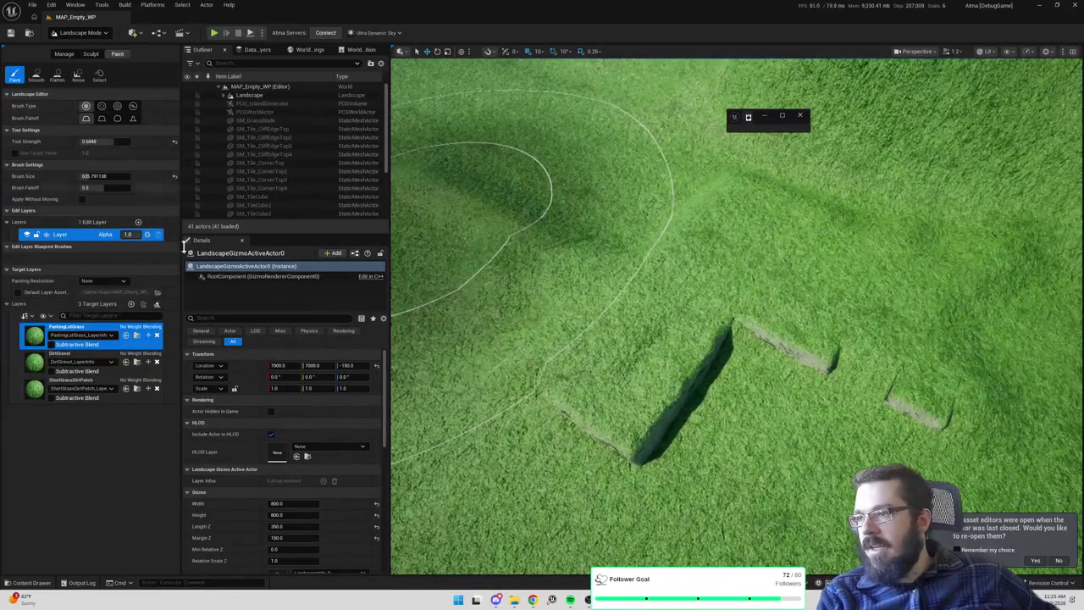
left_click(35, 364)
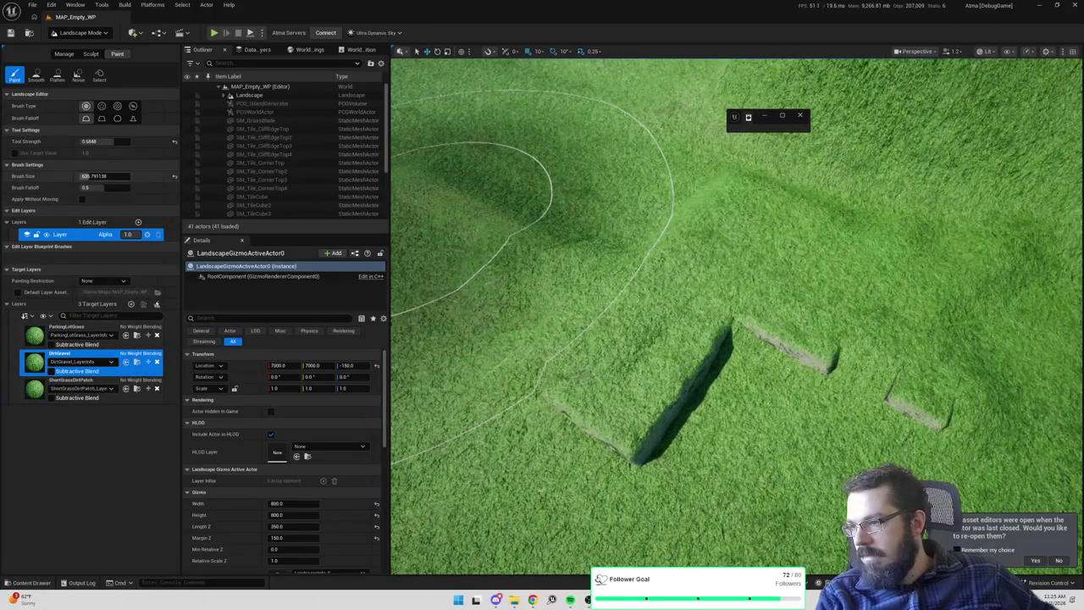
left_click_drag(106, 175, 89, 175)
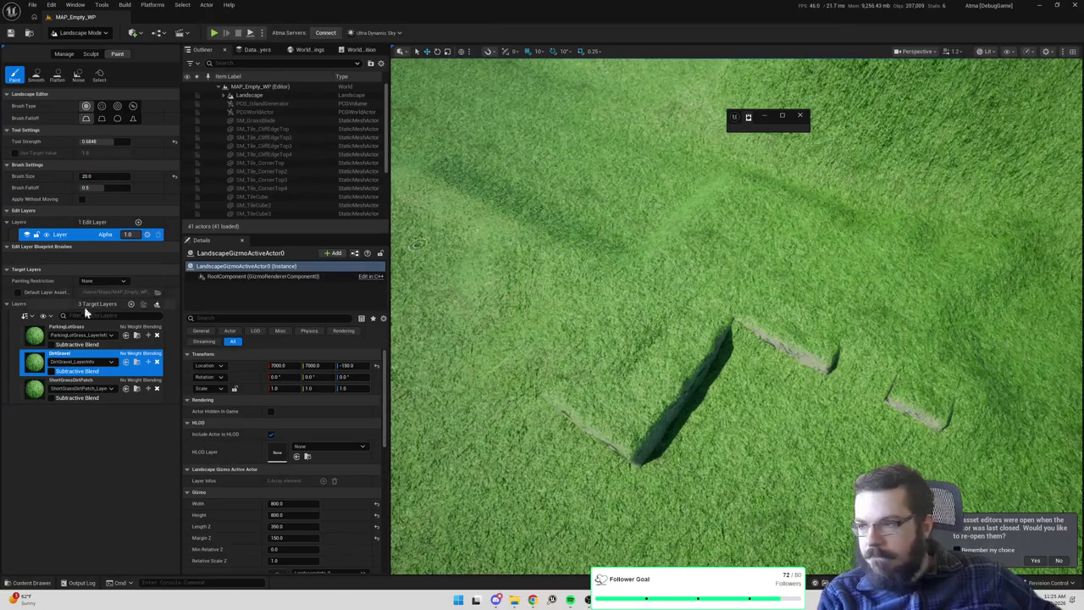
Reselect the DirtGravel layer after ParkingLotGrass and open its layer info asset
left_click(38, 339)
scroll(721, 273, "up", 5)
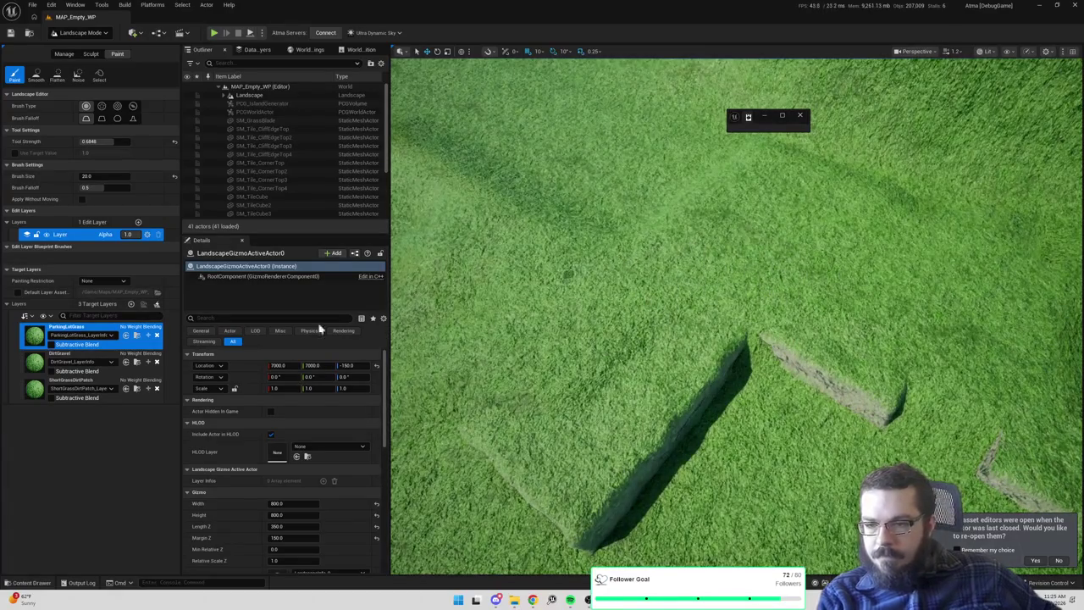
left_click(60, 362)
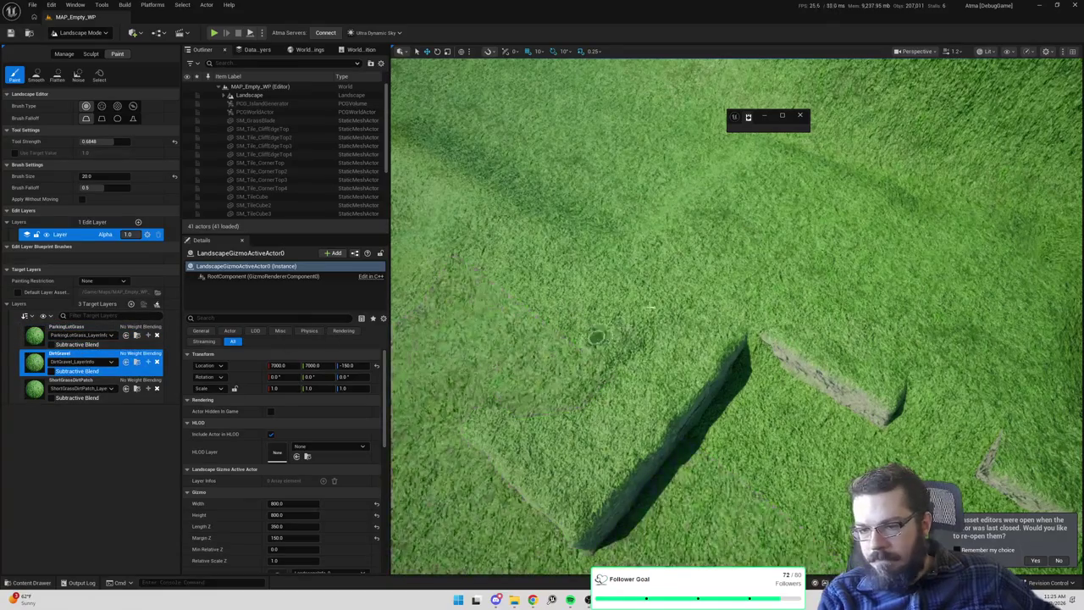
double_click(34, 362)
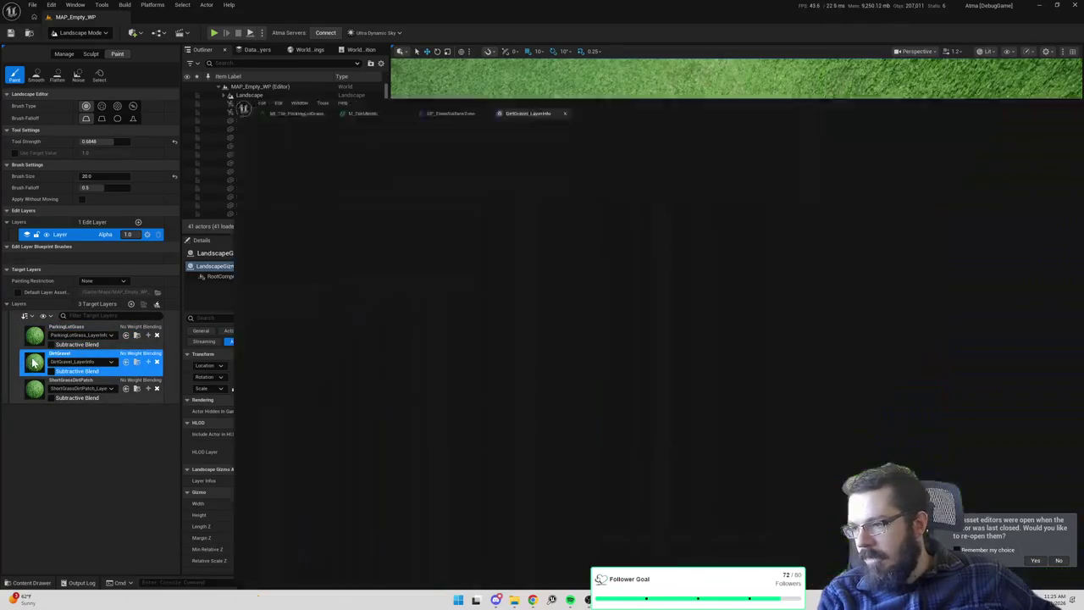
Bring up MI_Tile_ParkingLotGrass, locate it among the project assets, and minimize its editor
left_click(254, 16)
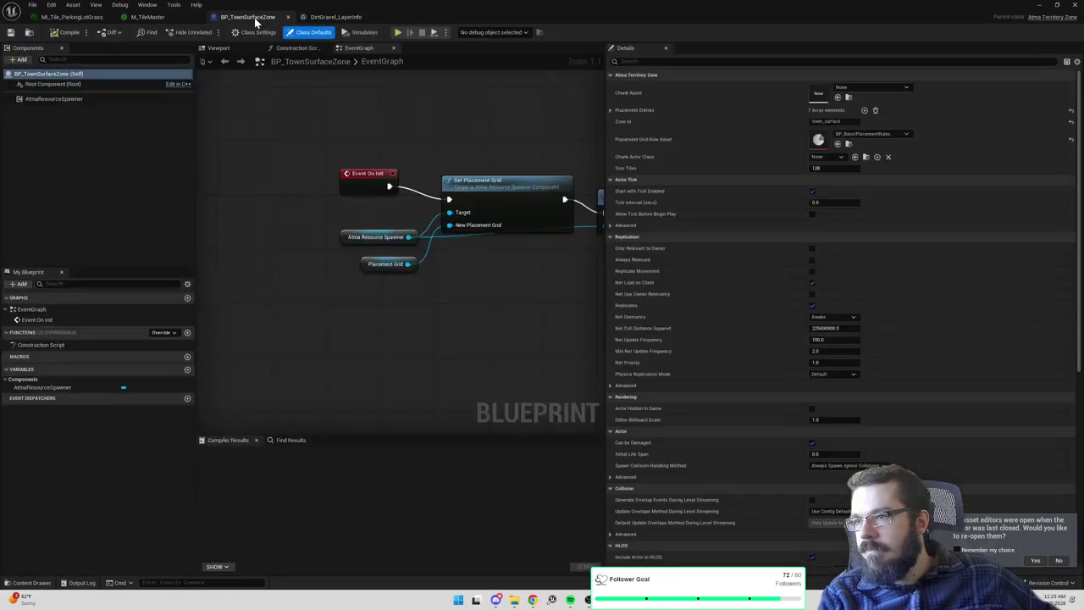
left_click(68, 17)
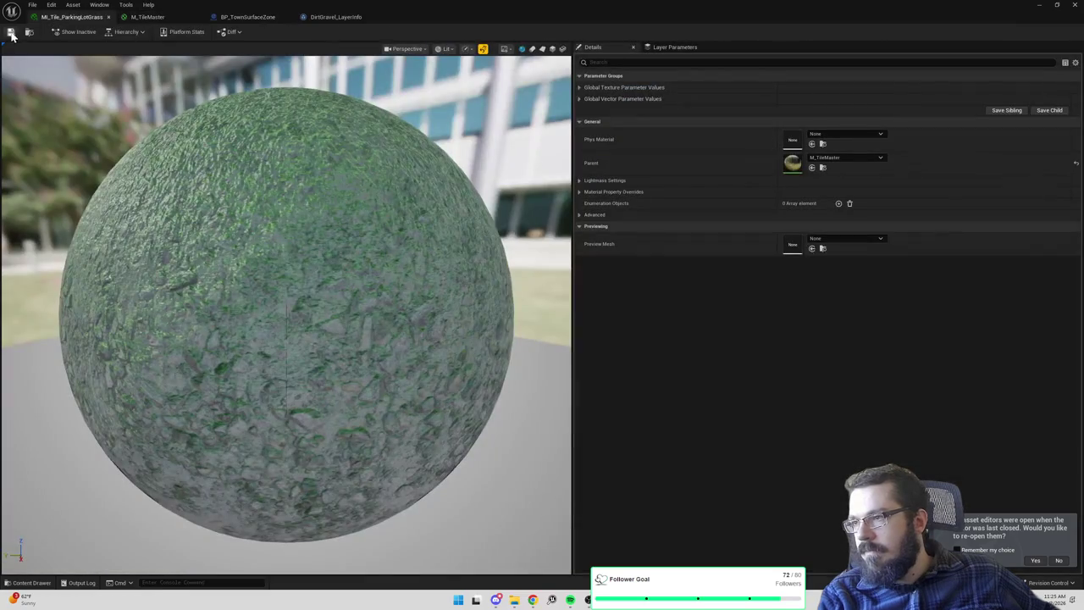
left_click(30, 33)
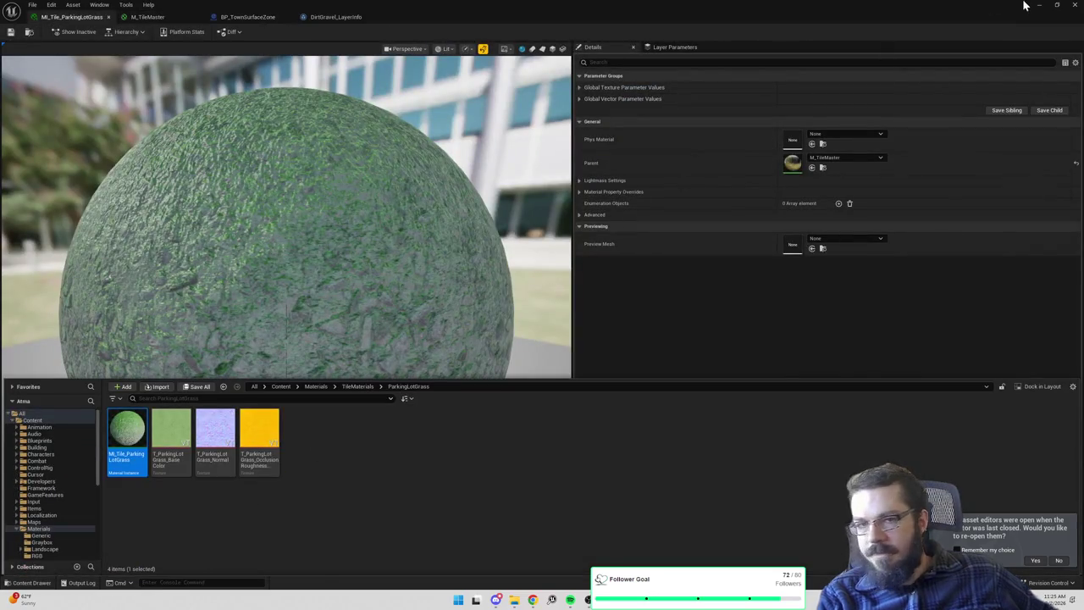
left_click(1039, 5)
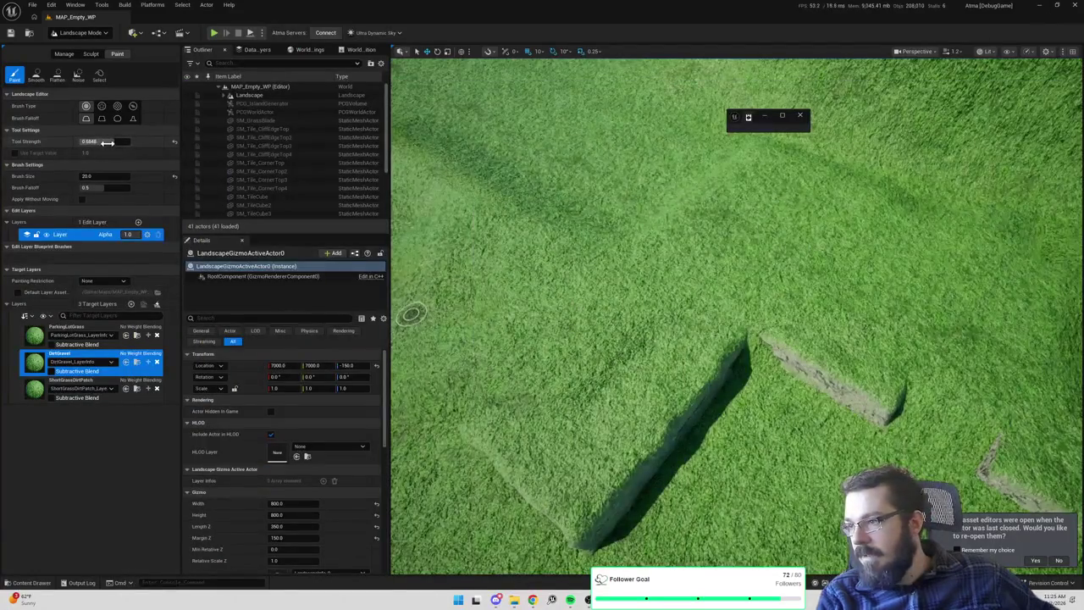
Enlarge the paint brush to about 199 and toggle between the ParkingLotGrass and DirtGravel layers
left_click_drag(100, 177, 136, 177)
left_click(36, 337)
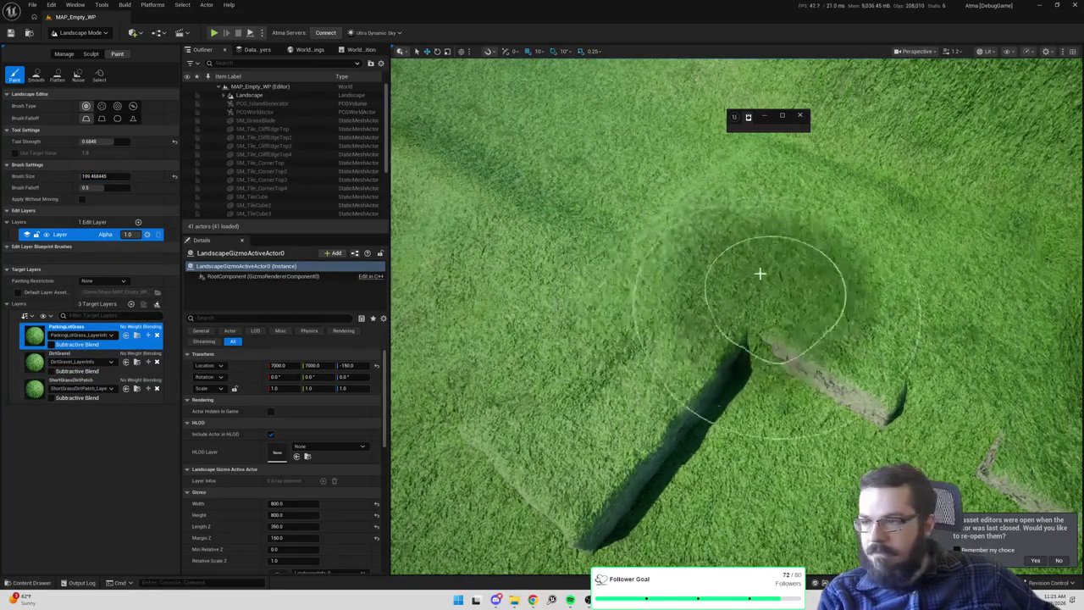
left_click(143, 369)
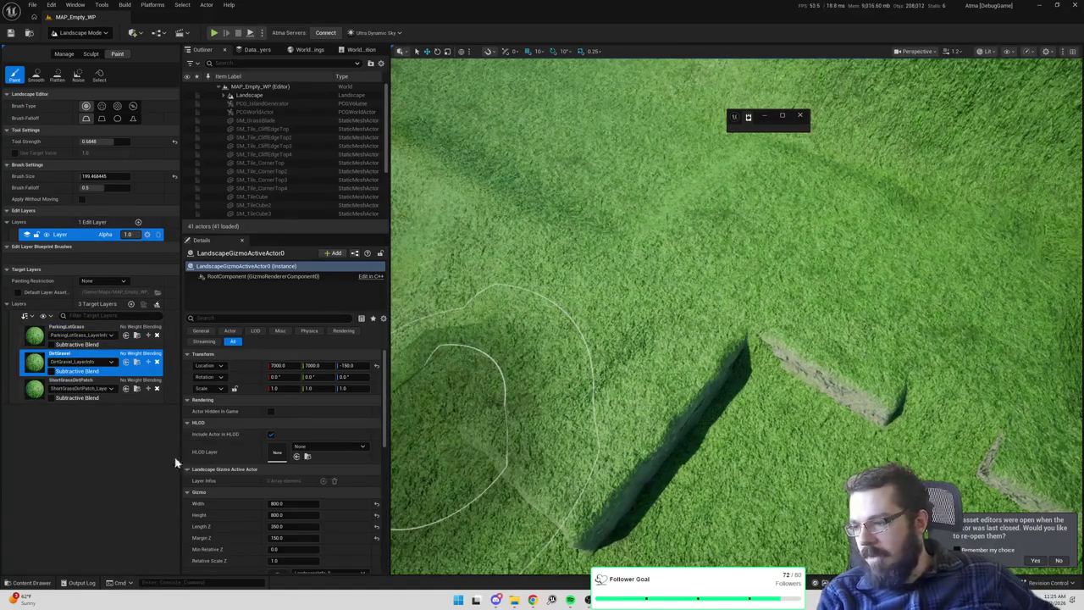
Search 'landscape_main' in the Content Drawer and open the M_Landscape_Main material
key("ctrl+space")
left_click(279, 320)
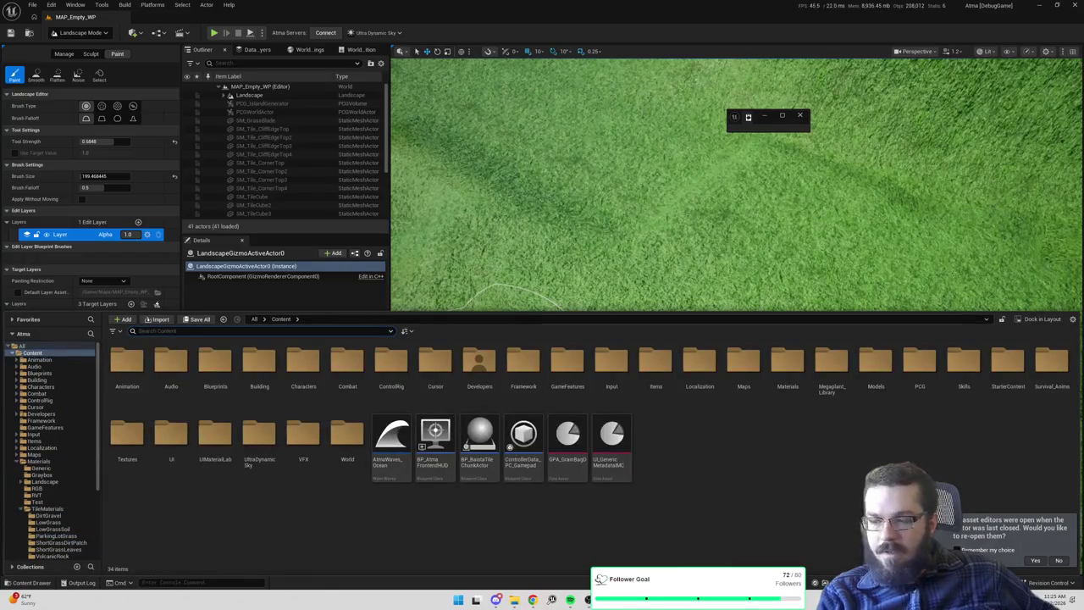
key("BackSpace")
key("BackSpace")
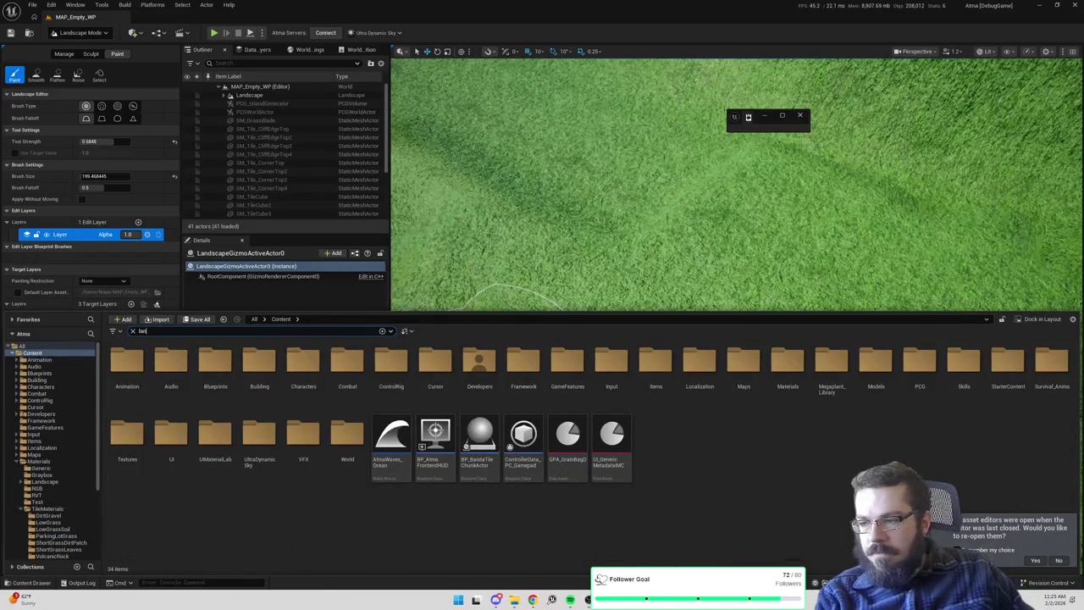
type("dscape_main")
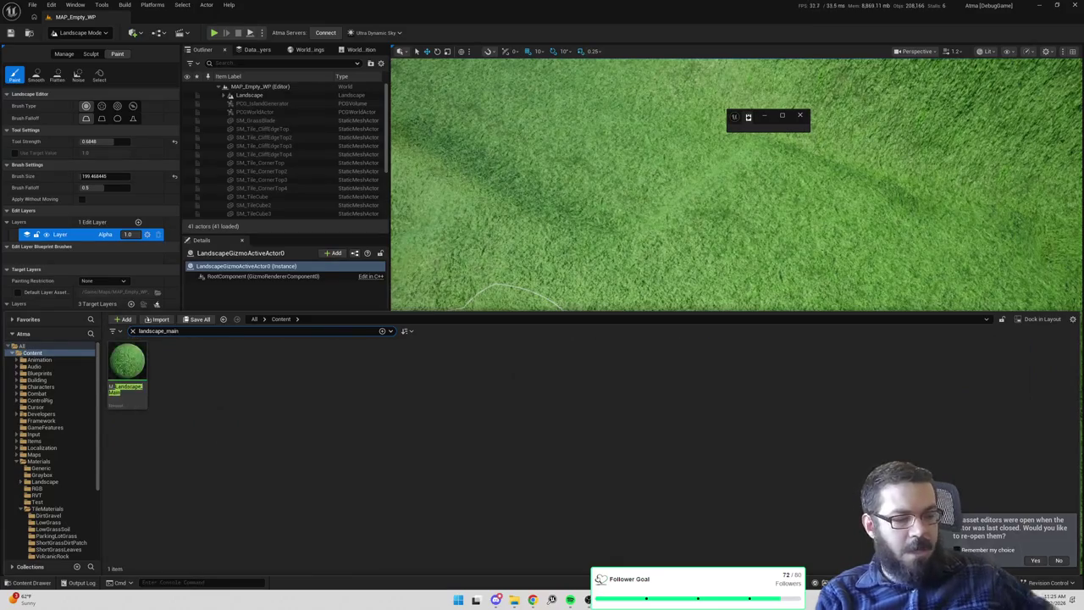
double_click(128, 377)
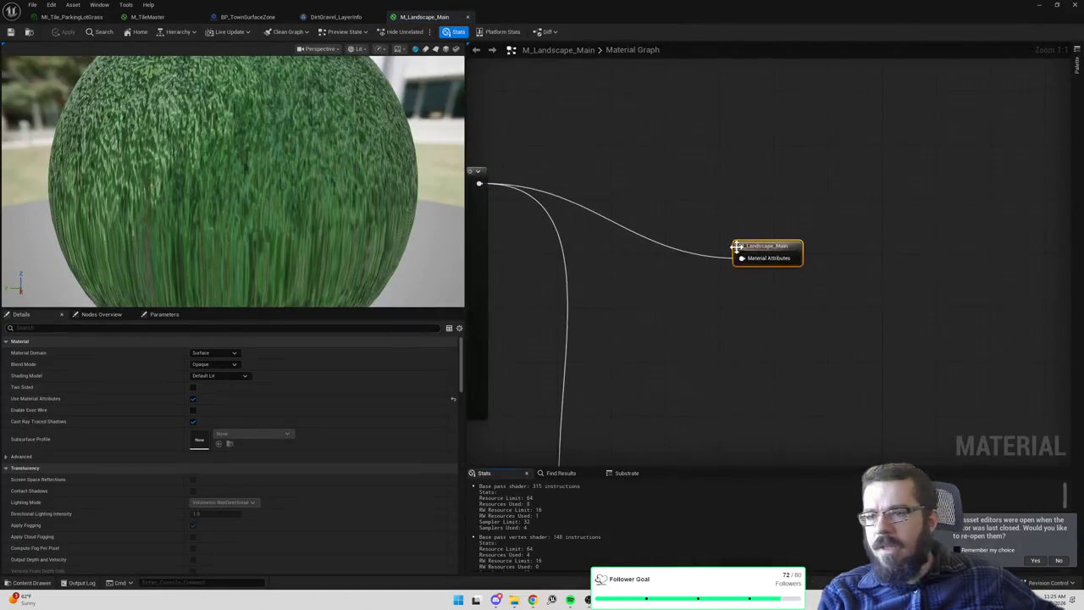
Wire the Landscape Layer Blend into M_Landscape_Main's output, apply, and minimize the material editor
scroll(809, 292, "down", 3)
mouse_move(786, 330)
left_mouse_down()
mouse_move(726, 152)
mouse_move(757, 142)
mouse_move(721, 232)
left_mouse_up()
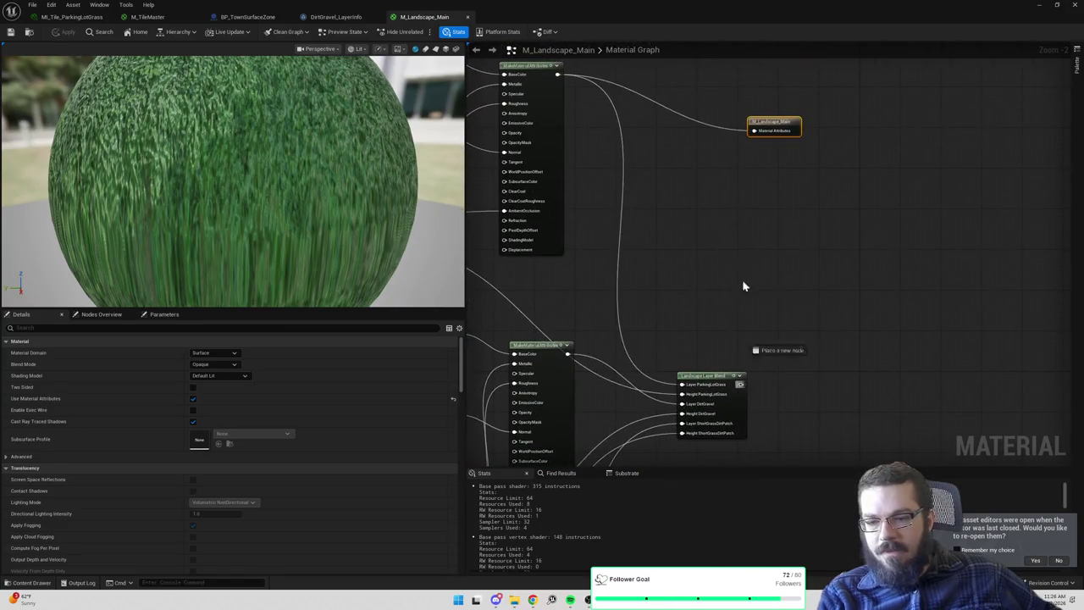
left_click_drag(756, 132, 753, 130)
left_click_drag(636, 226, 842, 218)
scroll(842, 217, "up", 2)
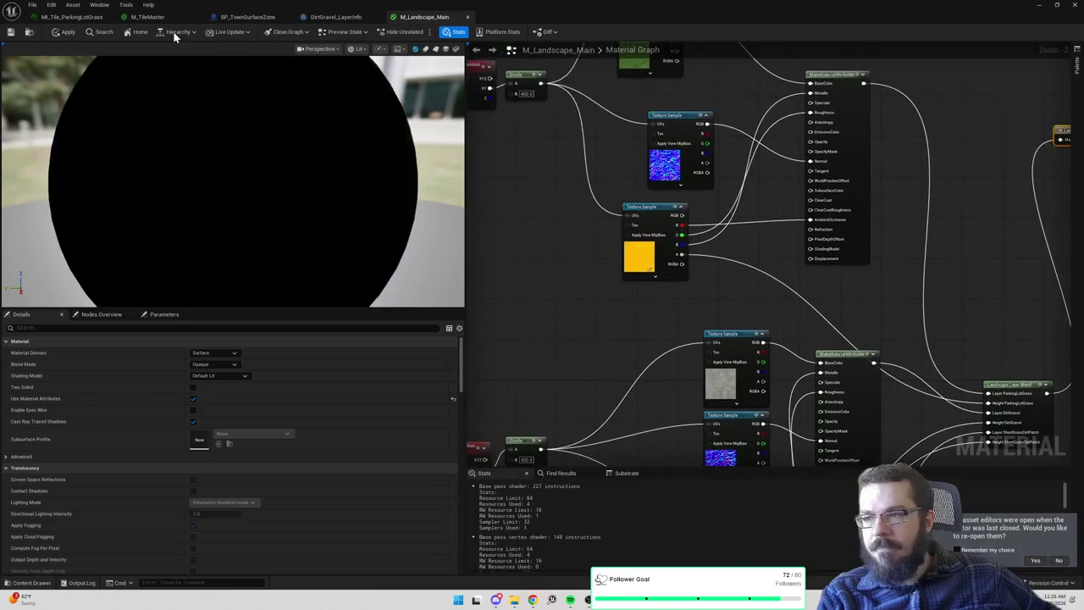
left_click(70, 34)
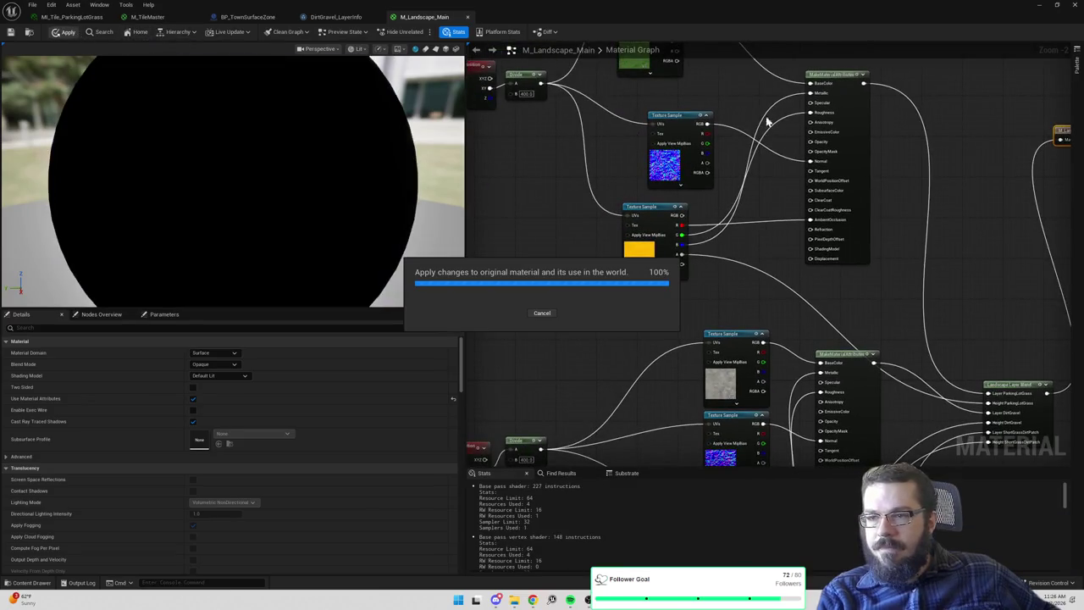
left_click(1040, 6)
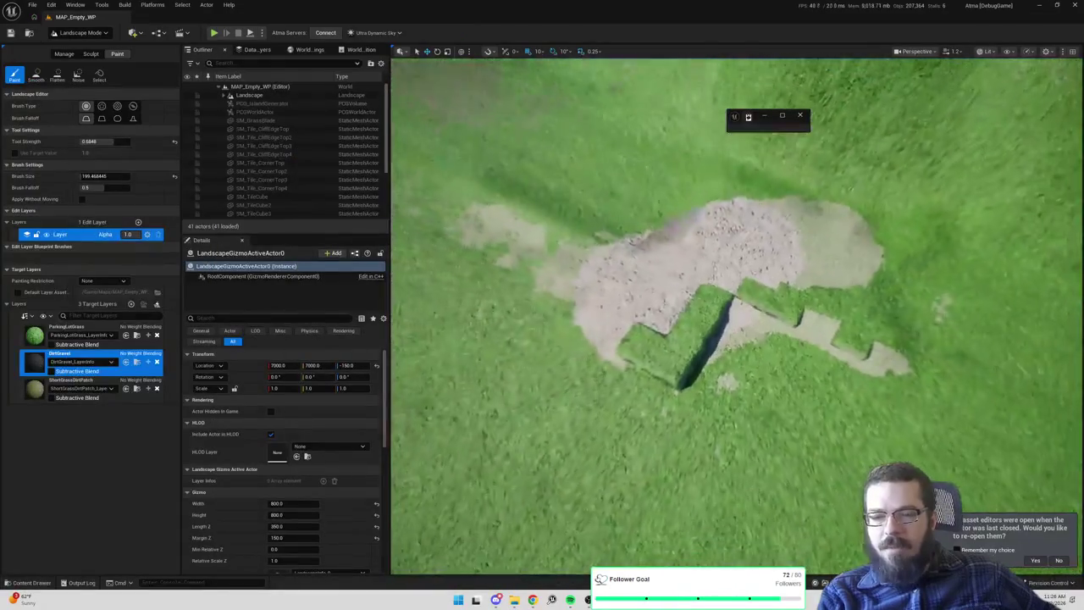
Paint DirtGravel across the terrain patch, undoing and redoing the last stroke
left_click_drag(762, 224, 769, 229)
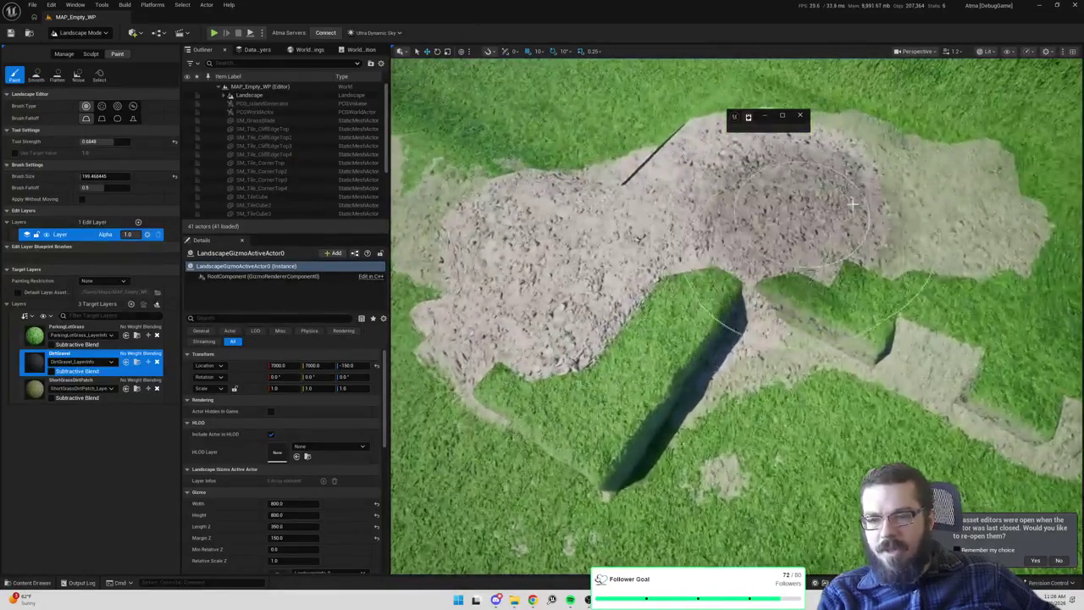
mouse_move(853, 203)
left_mouse_down()
mouse_move(895, 199)
mouse_move(787, 206)
mouse_move(564, 276)
left_mouse_up()
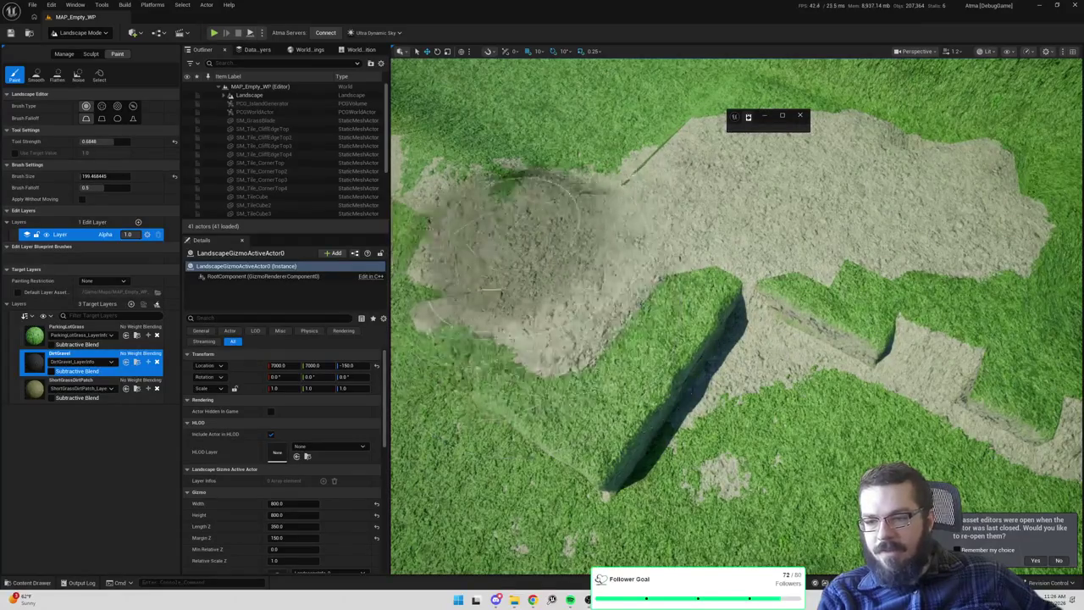
key("ctrl+z")
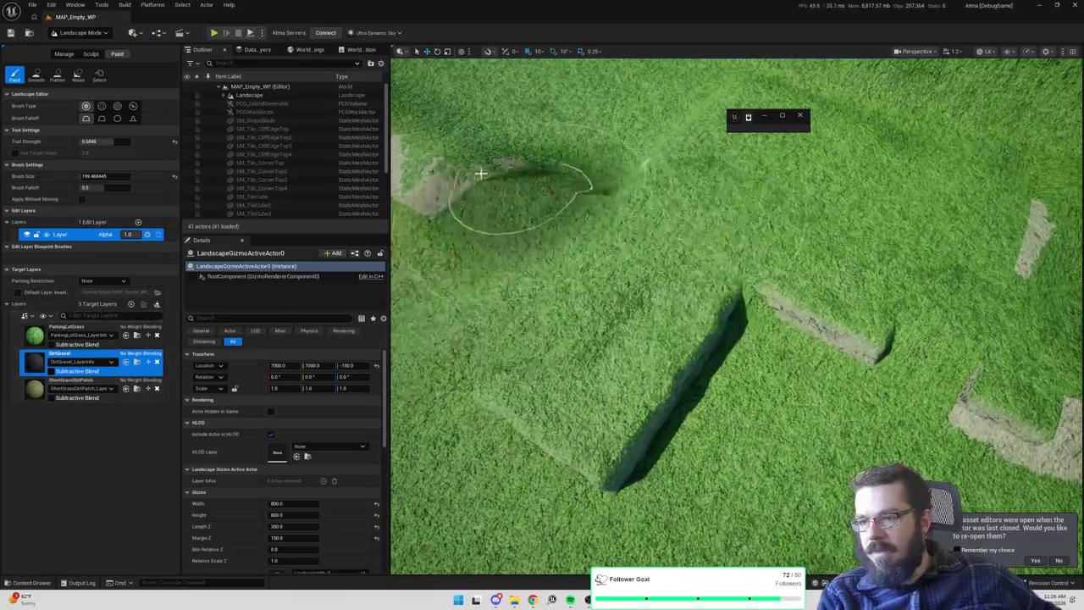
key("ctrl+y")
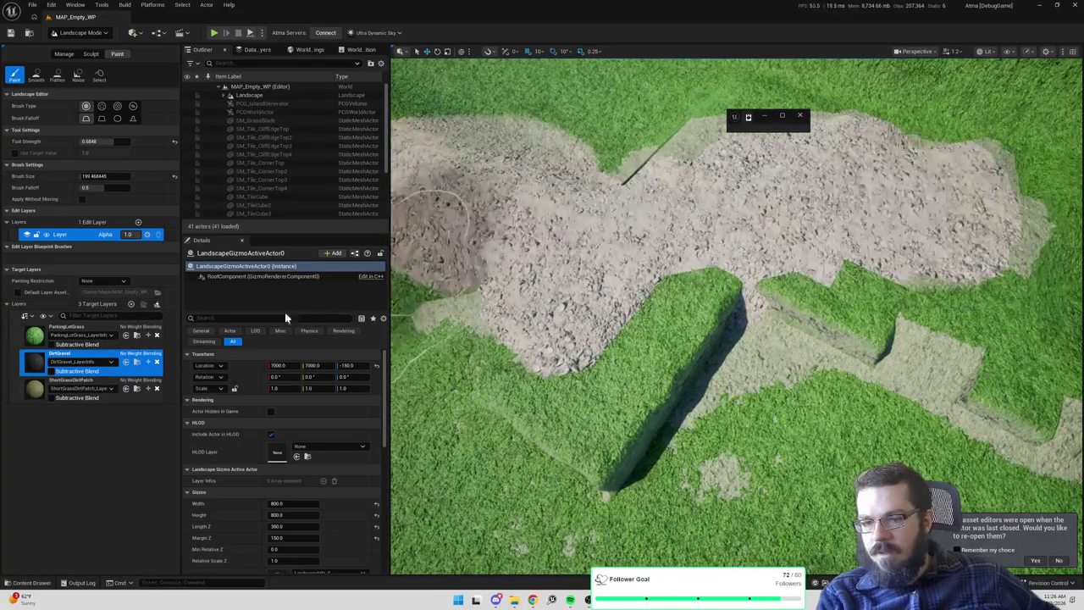
Paint ParkingLotGrass back over most gravel areas and shrink the brush to about 109
left_click(76, 330)
mouse_move(734, 212)
left_mouse_down()
mouse_move(644, 170)
mouse_move(520, 161)
mouse_move(728, 279)
mouse_move(847, 280)
left_mouse_up()
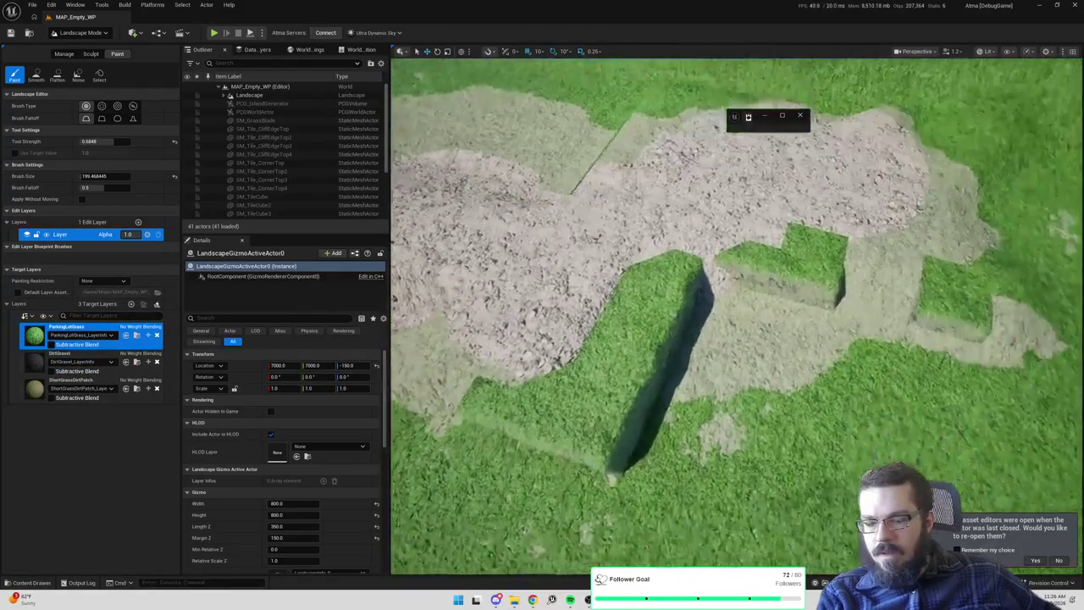
mouse_move(644, 254)
left_mouse_down()
mouse_move(525, 245)
mouse_move(592, 387)
mouse_move(813, 258)
mouse_move(810, 175)
mouse_move(593, 211)
left_mouse_up()
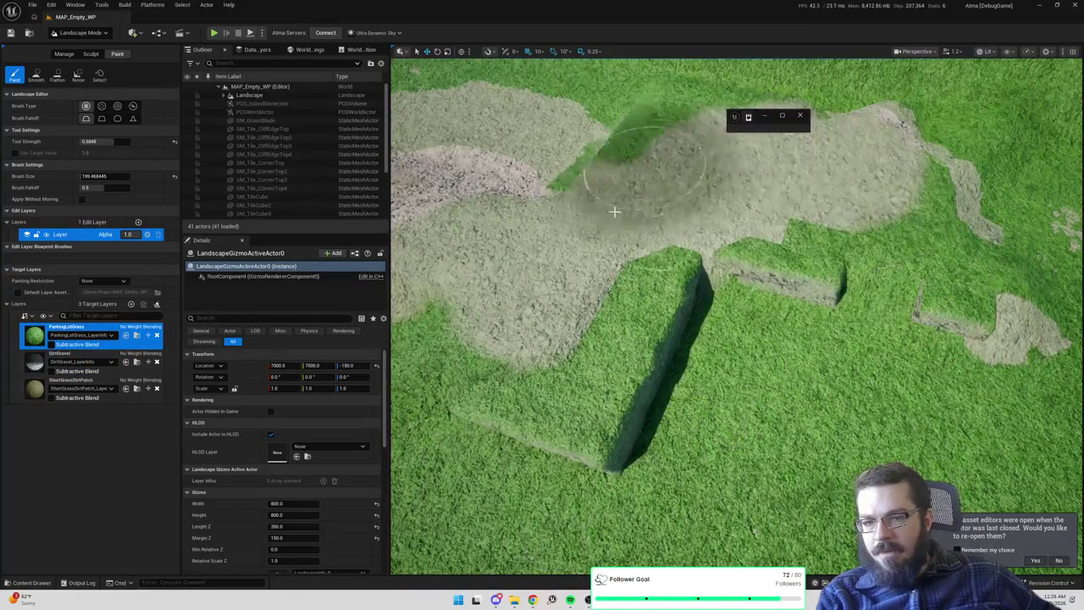
left_click_drag(392, 218, 403, 218)
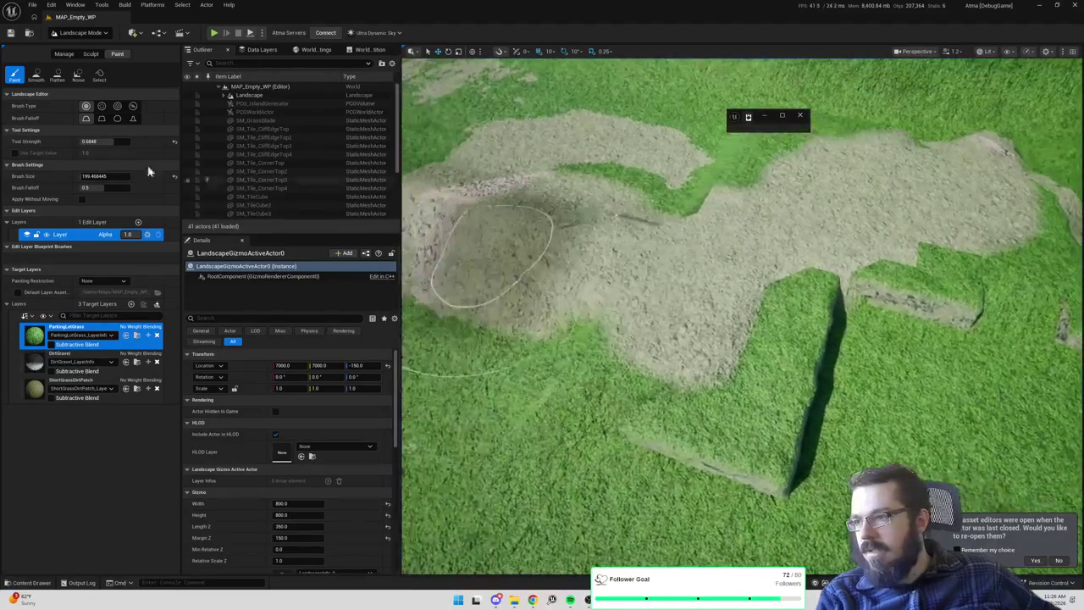
left_click_drag(102, 175, 76, 176)
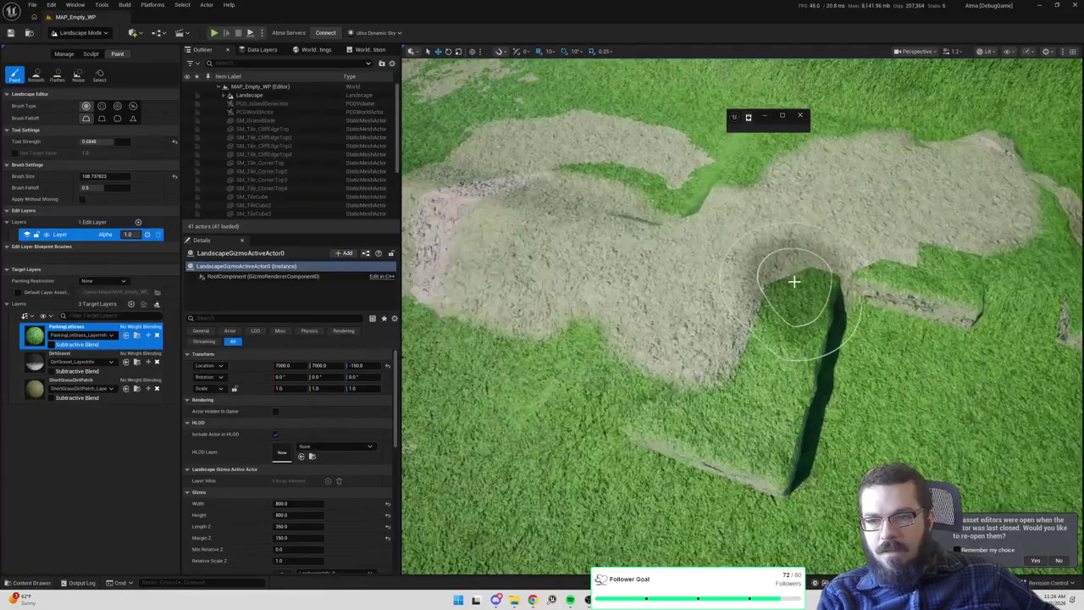
Paint DirtGravel at the cliff corner, check the gravel texture nodes in M_Landscape_Main, then minimize it
mouse_move(794, 279)
left_mouse_down()
mouse_move(689, 330)
mouse_move(742, 305)
mouse_move(714, 362)
mouse_move(702, 291)
mouse_move(653, 310)
mouse_move(726, 315)
mouse_move(684, 307)
mouse_move(703, 398)
left_mouse_up()
left_click(34, 364)
mouse_move(626, 600)
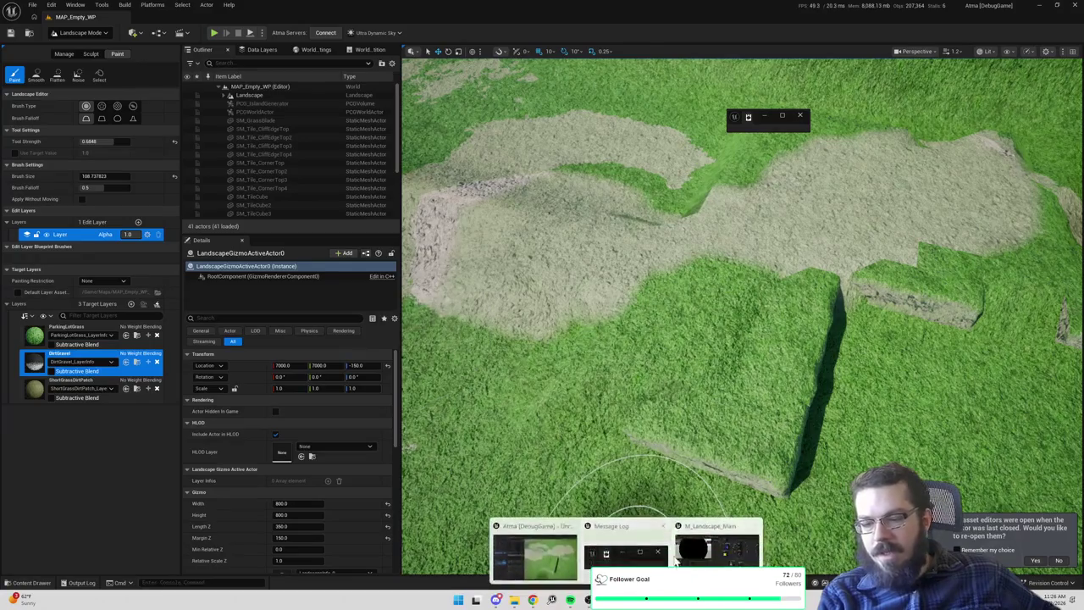
left_click(622, 551)
scroll(669, 190, "up", 2)
left_click_drag(669, 191, 805, 169)
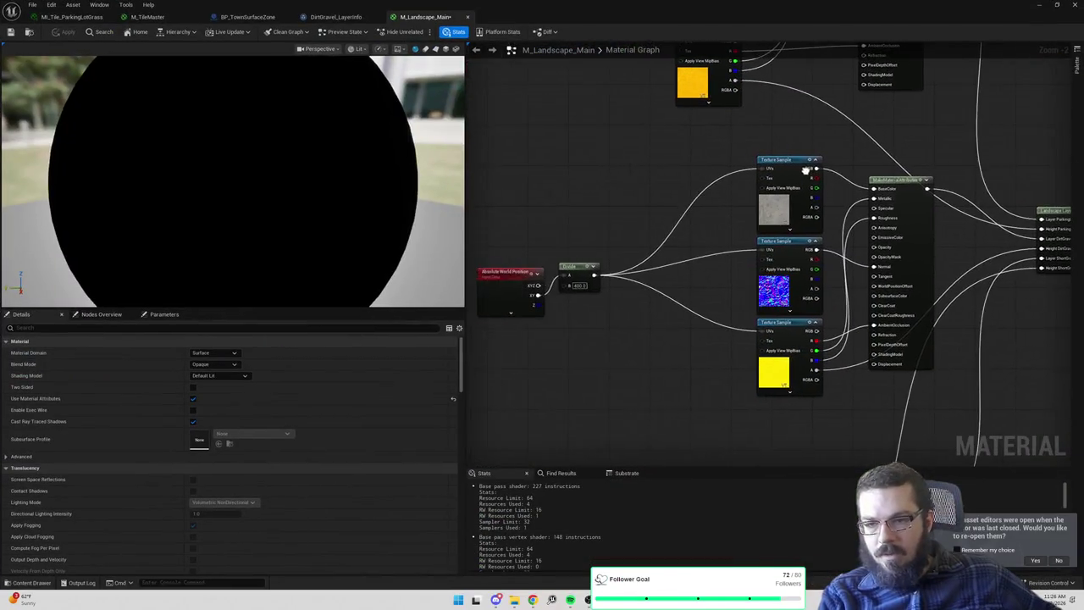
left_click_drag(722, 243, 646, 232)
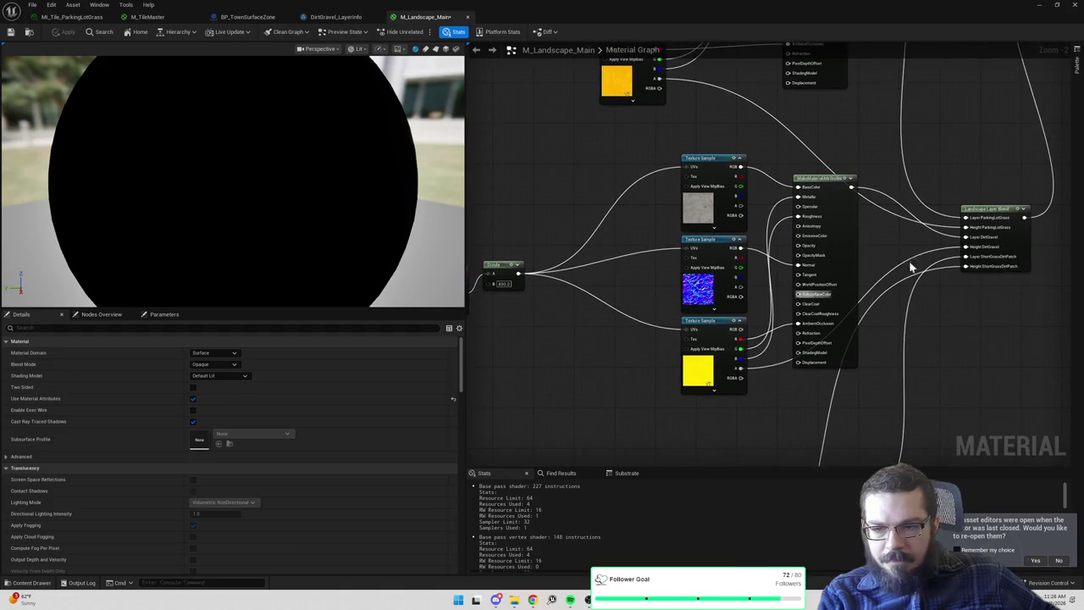
left_click(1039, 5)
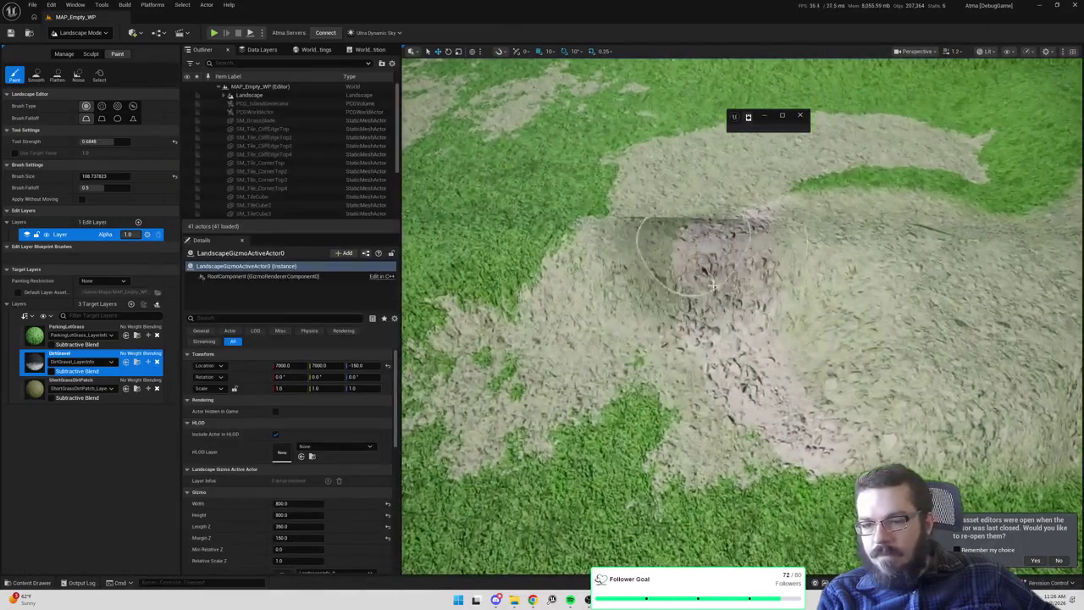
Rework the dirt patch, painting ParkingLotGrass over its top and a DirtGravel stripe across the grass
mouse_move(694, 265)
left_mouse_down()
mouse_move(750, 398)
mouse_move(859, 339)
mouse_move(794, 216)
left_mouse_up()
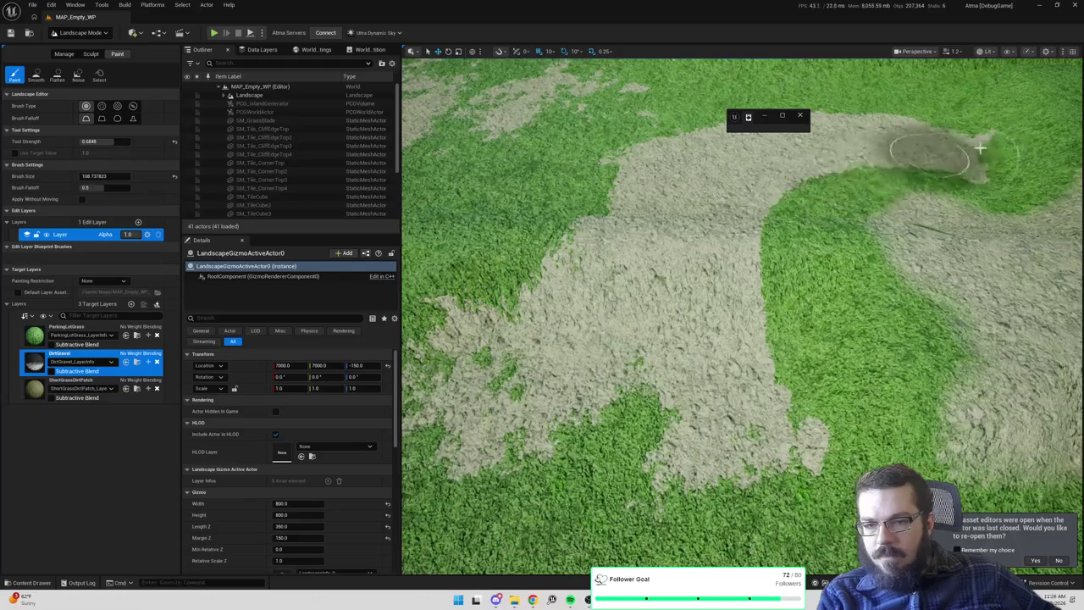
left_click_drag(653, 169, 727, 239)
scroll(727, 239, "down", 5)
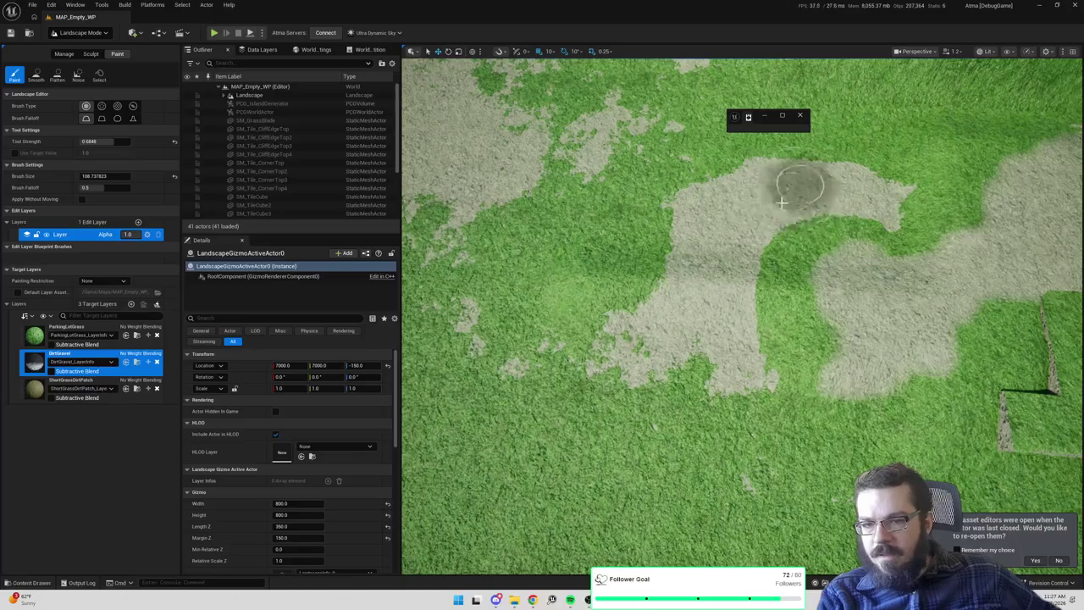
left_click(81, 330)
mouse_move(717, 190)
left_mouse_down()
mouse_move(909, 186)
mouse_move(844, 160)
mouse_move(686, 229)
mouse_move(715, 309)
mouse_move(611, 373)
mouse_move(593, 365)
left_mouse_up()
scroll(726, 343, "up", 4)
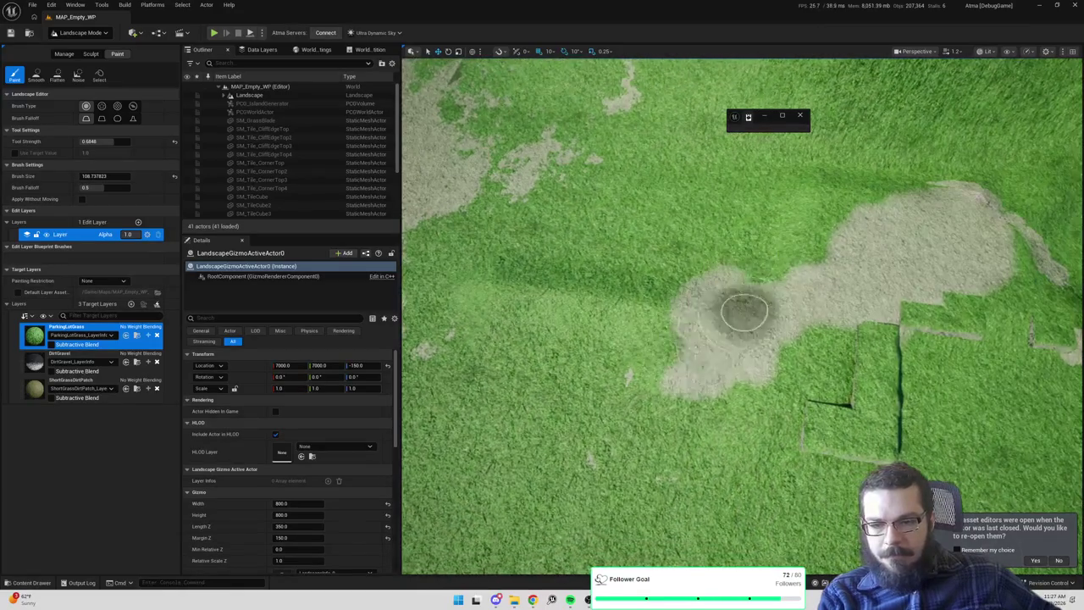
left_click(52, 363)
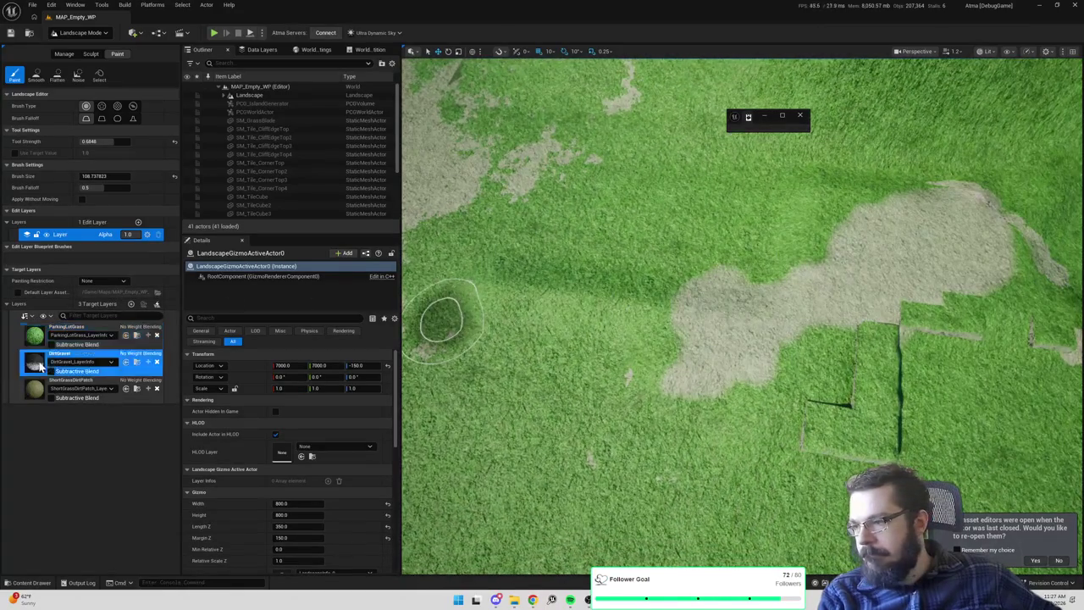
mouse_move(658, 322)
left_mouse_down()
mouse_move(528, 298)
mouse_move(755, 330)
mouse_move(828, 363)
mouse_move(853, 412)
mouse_move(774, 362)
left_mouse_up()
scroll(774, 362, "up", 5)
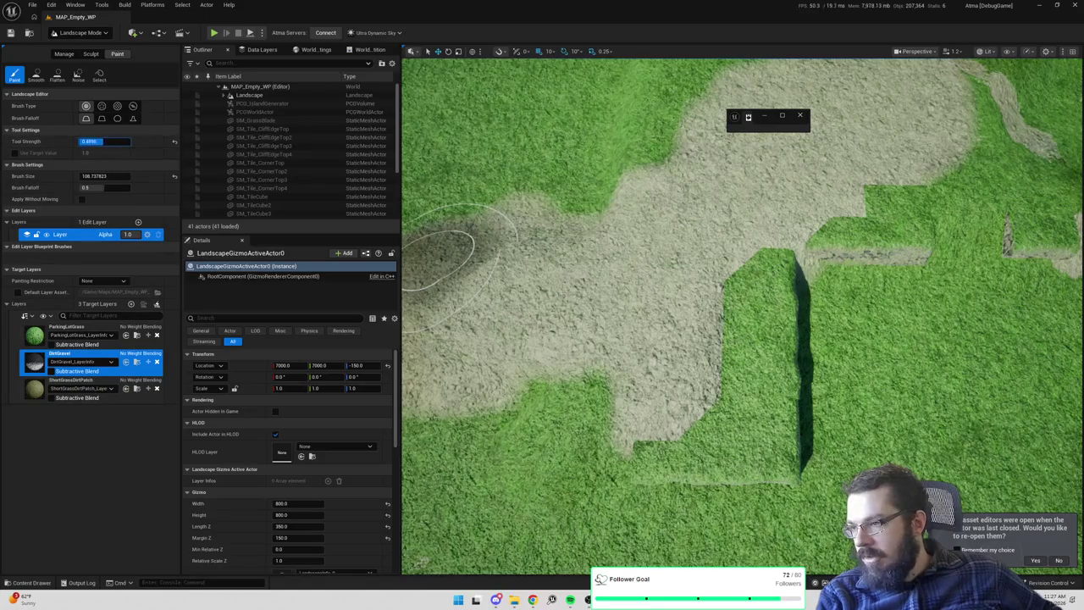
Shrink the brush to about 30 and paint grass over the thin dirt edges near the trench
left_click_drag(97, 176, 80, 175)
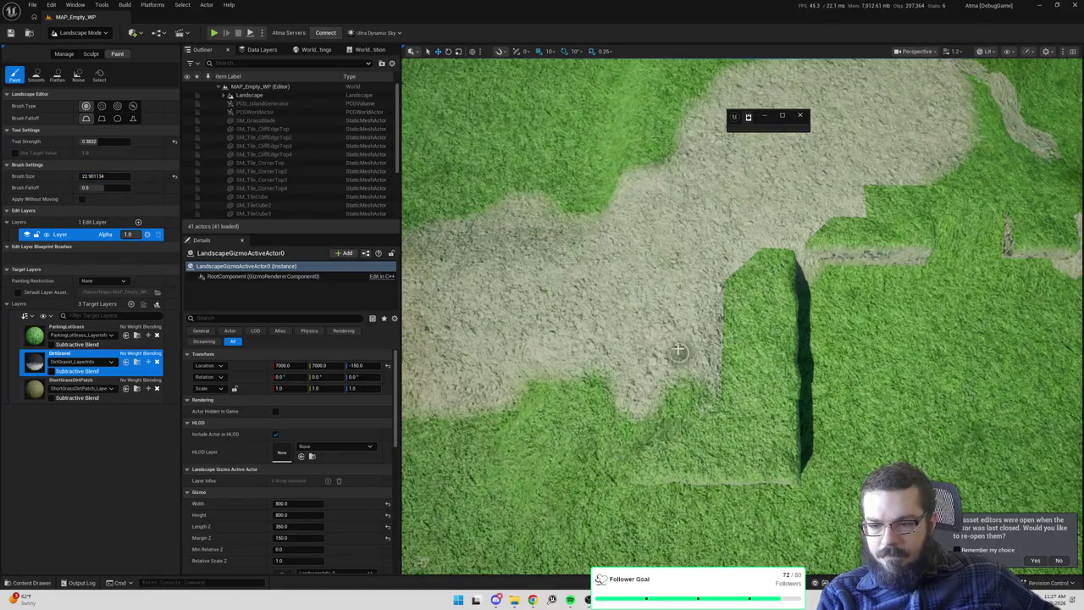
left_click_drag(672, 313, 671, 370)
mouse_move(667, 260)
left_mouse_down()
mouse_move(658, 320)
mouse_move(583, 393)
mouse_move(632, 387)
mouse_move(534, 386)
left_mouse_up()
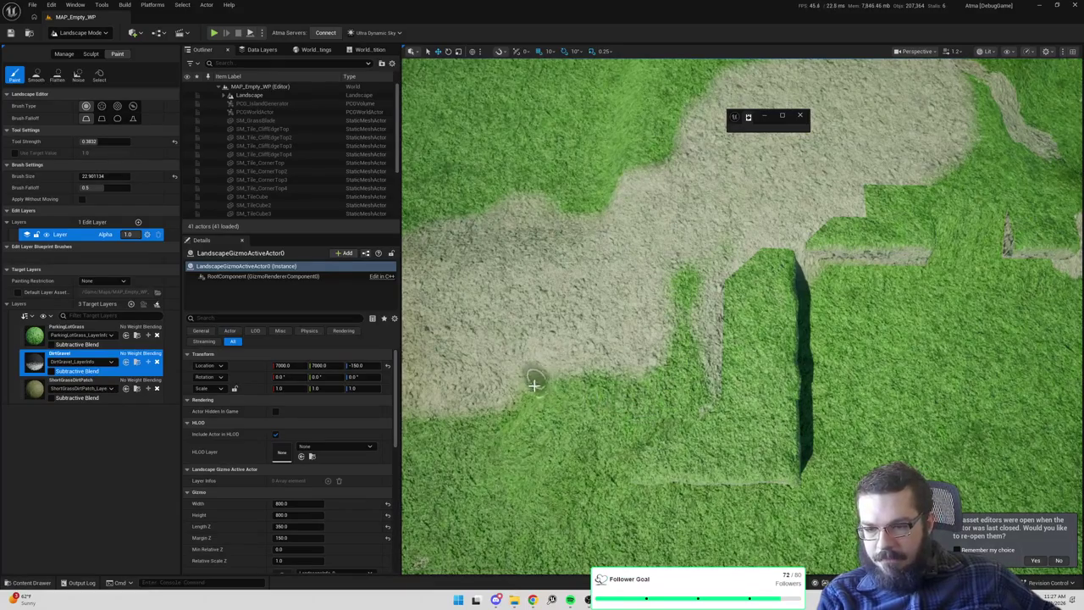
mouse_move(703, 330)
left_mouse_down()
mouse_move(718, 399)
mouse_move(745, 258)
mouse_move(768, 250)
left_mouse_up()
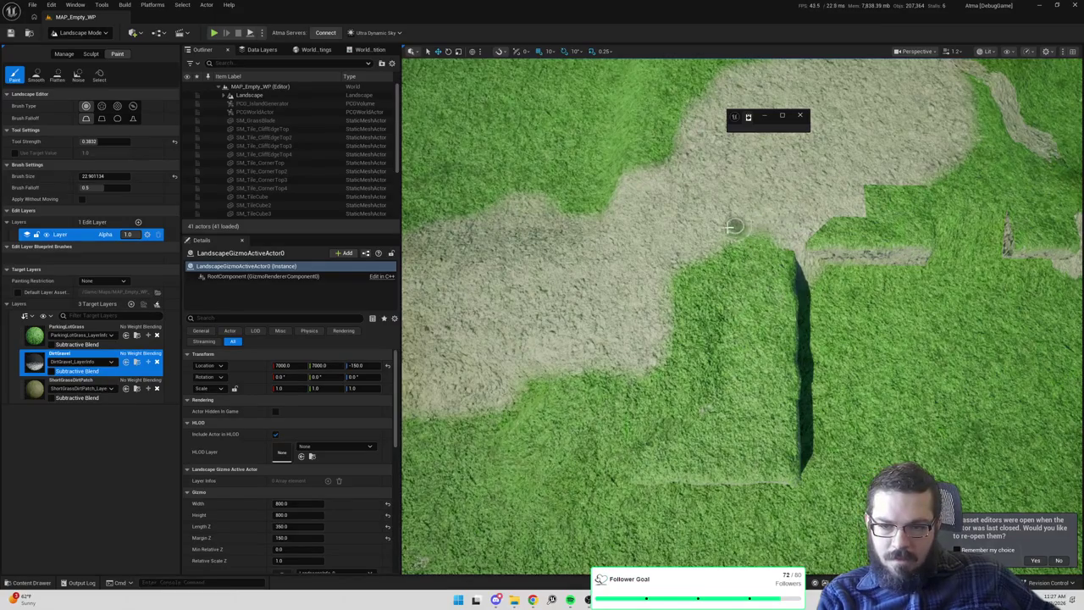
Select the painted landscape section and tilt the view across the cliff to inspect the gaps
left_click(694, 301)
left_click_drag(697, 322, 697, 203)
mouse_move(638, 320)
left_mouse_down()
mouse_move(637, 296)
mouse_move(652, 288)
mouse_move(638, 320)
left_mouse_up()
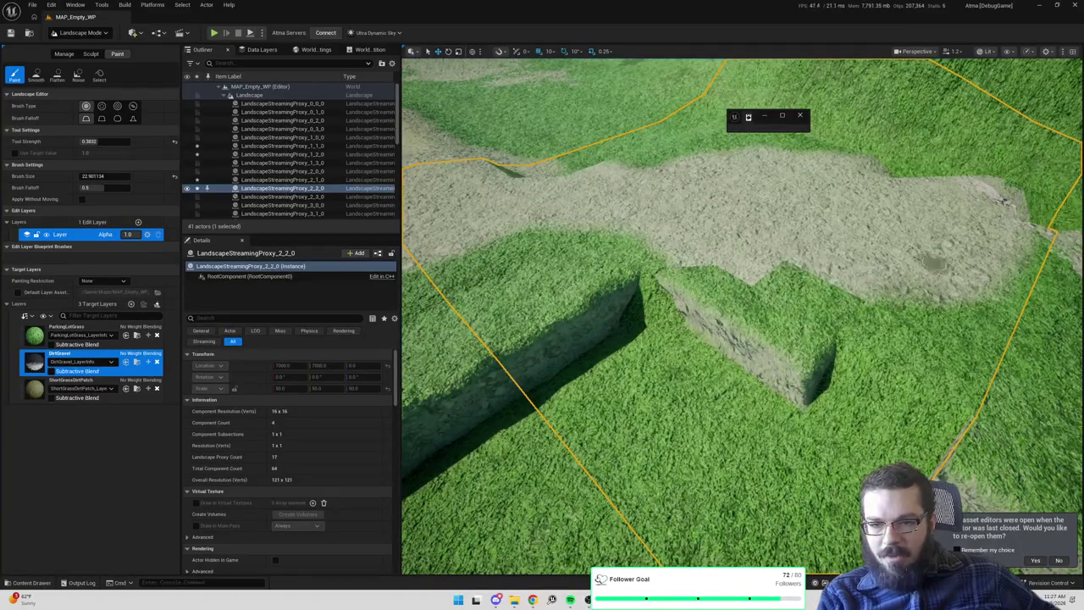
Paint ParkingLotGrass over the right part of the gravel patch, then bring up the M_Landscape_Main material graph
mouse_move(600, 271)
left_mouse_down()
mouse_move(599, 244)
mouse_move(595, 264)
left_mouse_up()
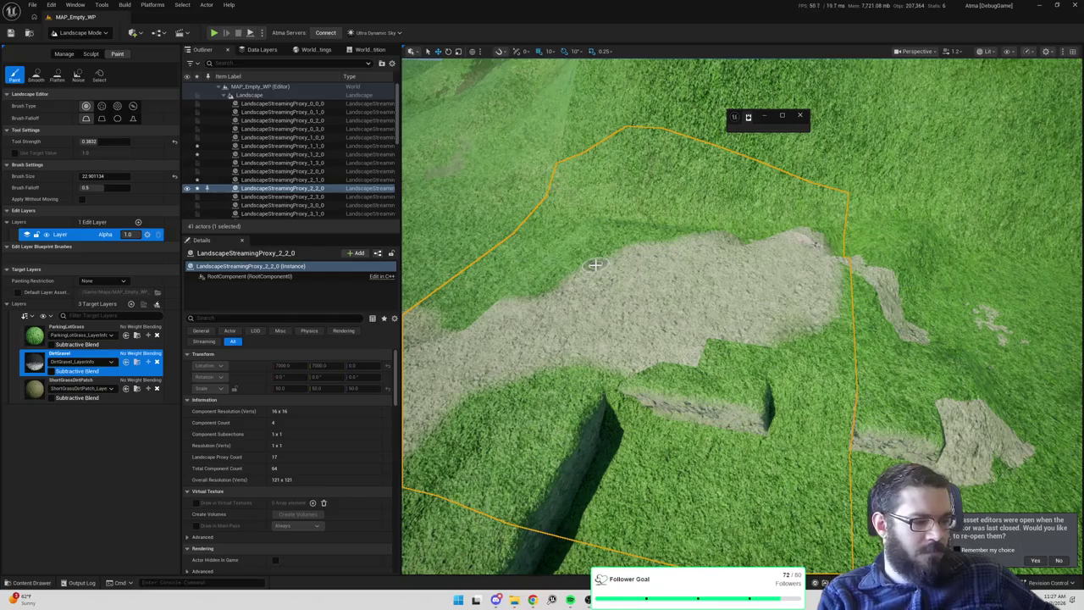
left_click(68, 331)
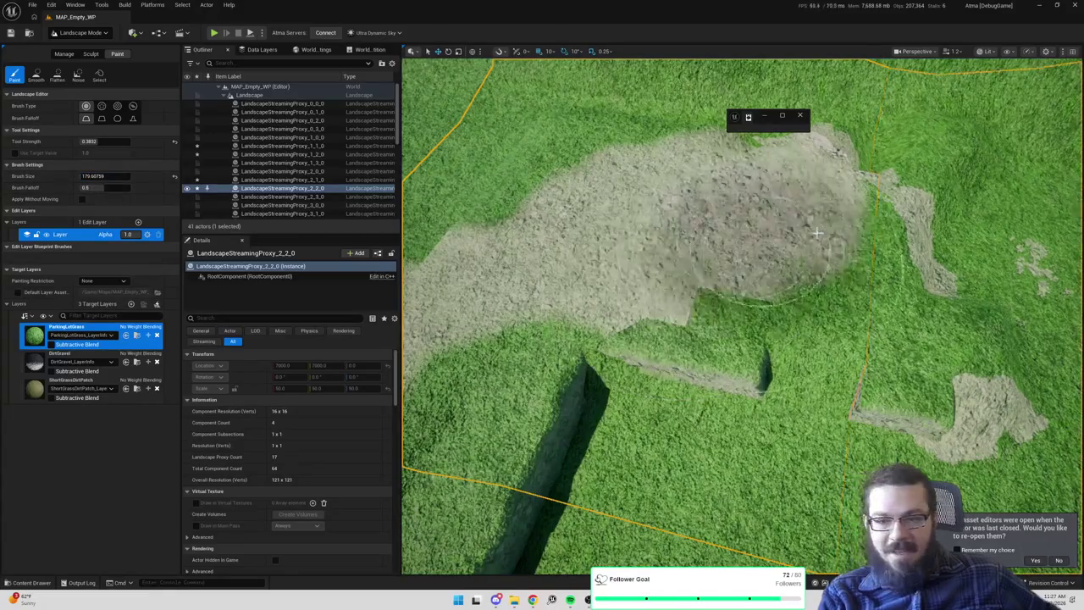
scroll(671, 227, "up", 3)
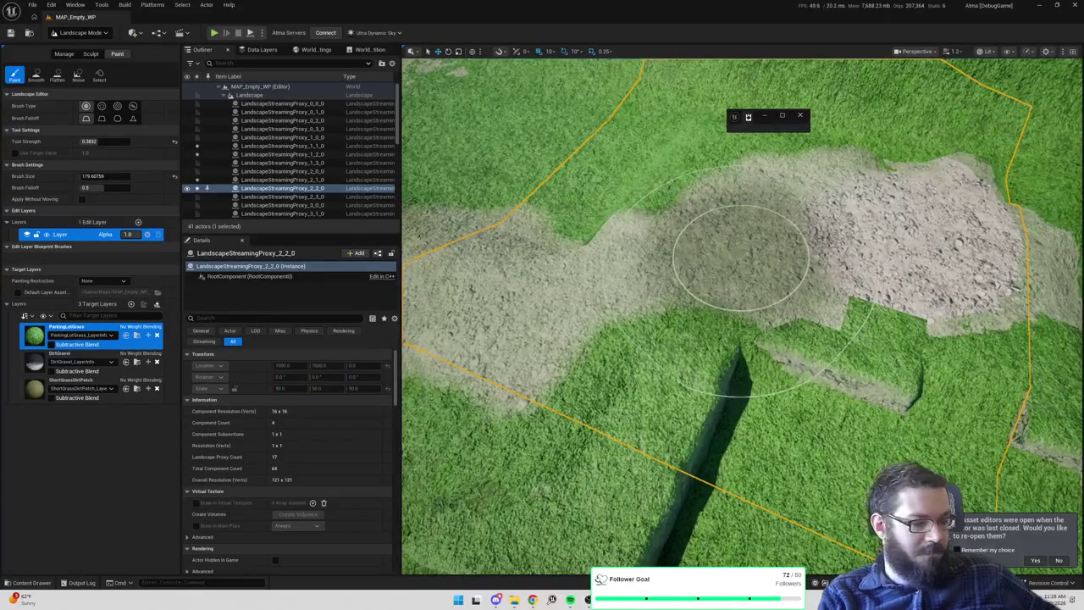
scroll(740, 259, "up", 5)
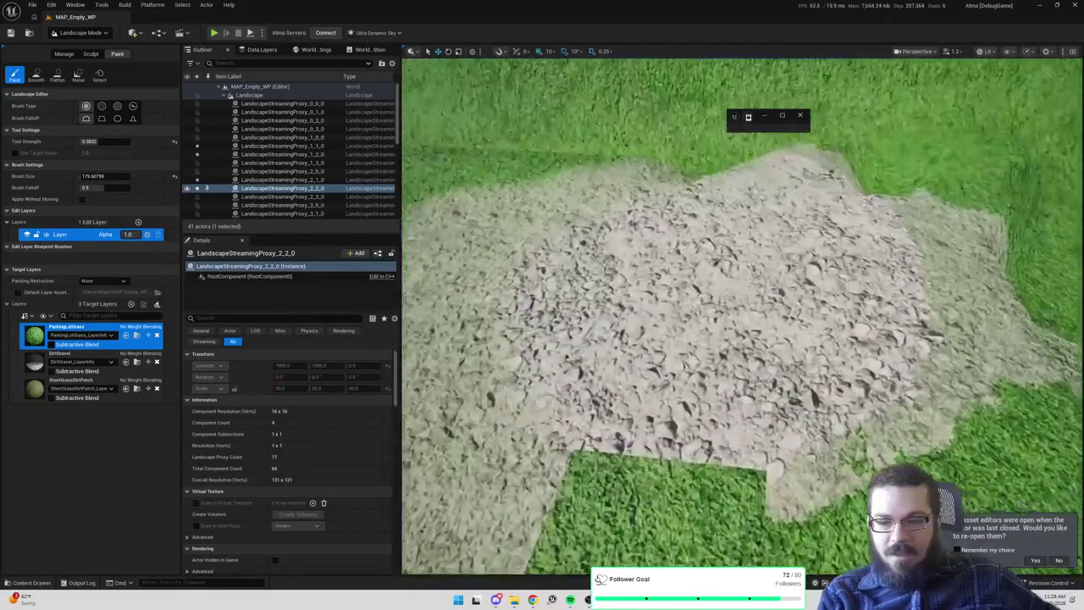
scroll(741, 313, "up", 5)
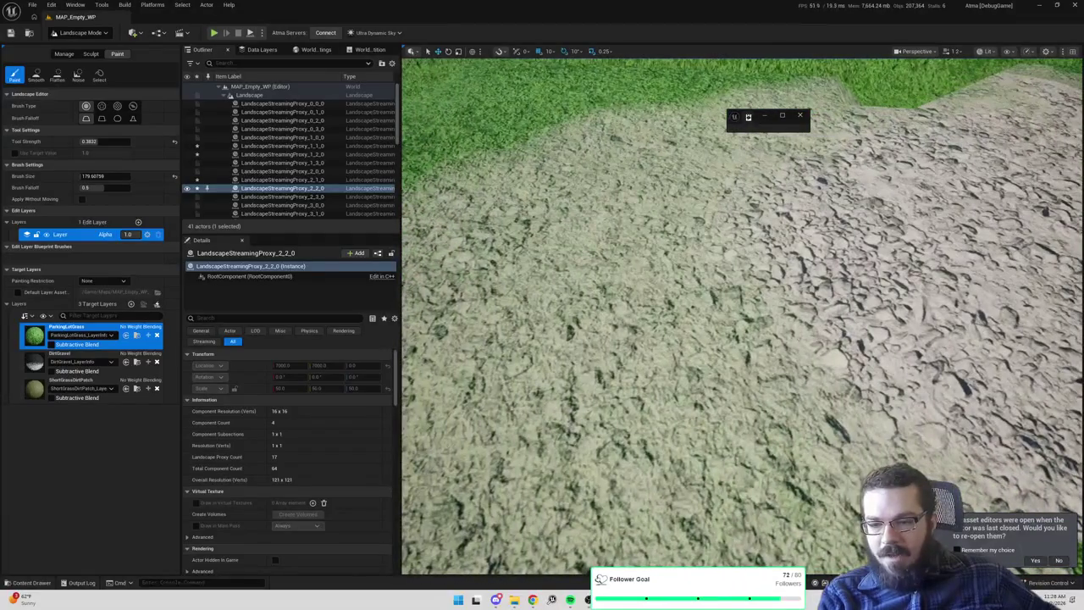
scroll(741, 313, "down", 8)
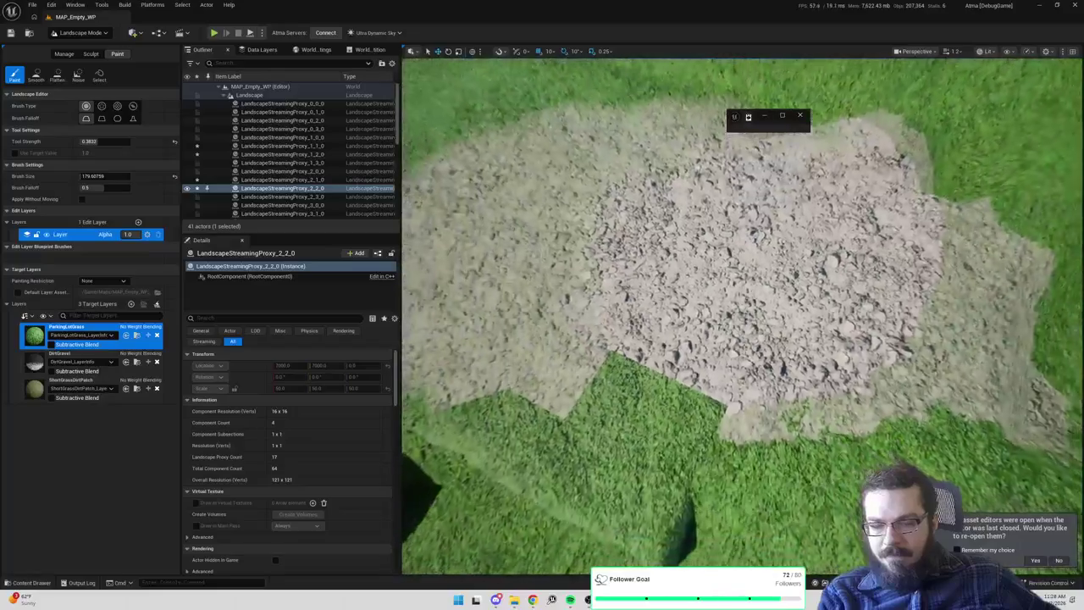
scroll(707, 278, "down", 2)
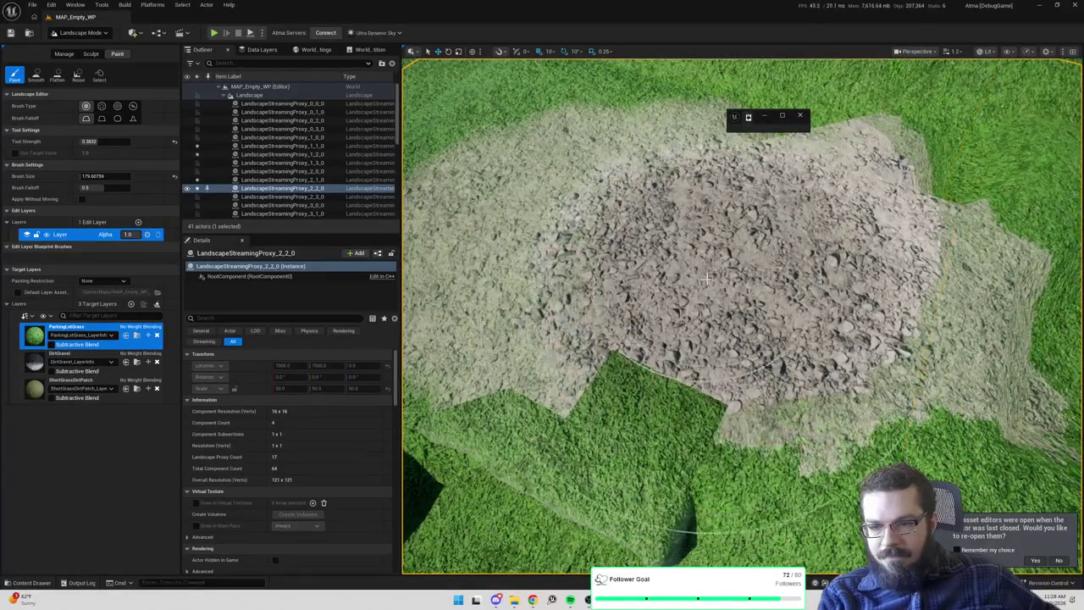
mouse_move(847, 279)
left_mouse_down()
mouse_move(823, 398)
mouse_move(828, 314)
mouse_move(841, 322)
mouse_move(610, 237)
mouse_move(944, 358)
mouse_move(556, 193)
mouse_move(593, 161)
mouse_move(714, 174)
left_mouse_up()
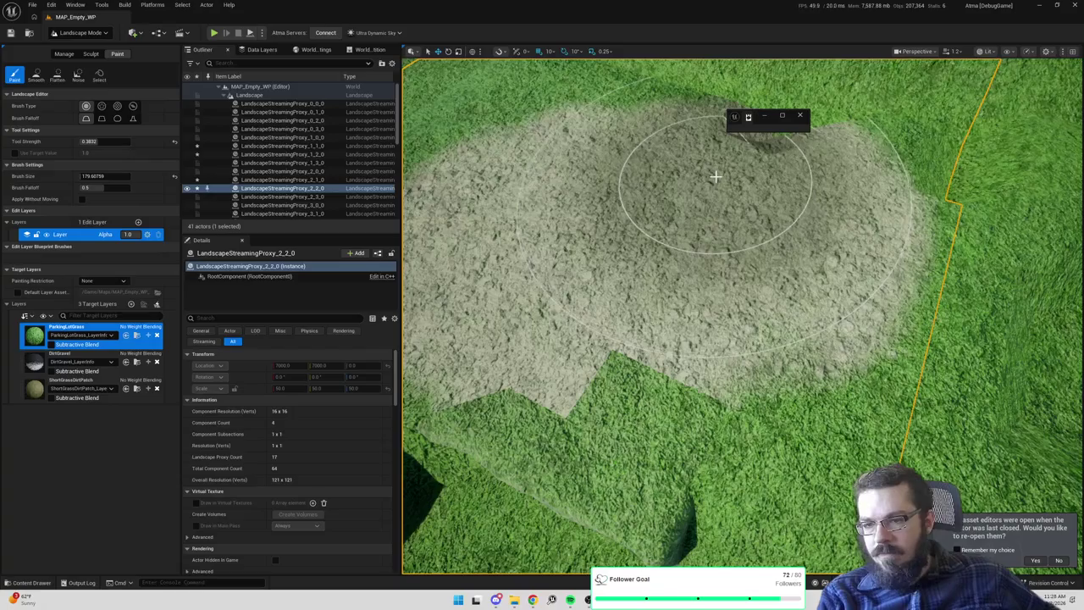
key("alt+Tab")
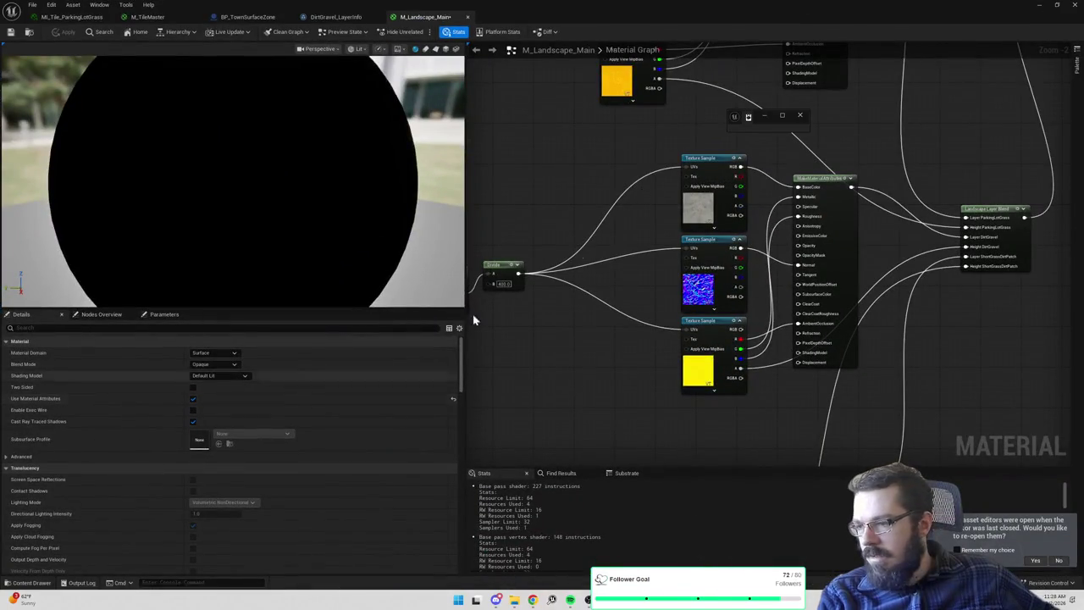
Check the Landscape Layer Blend layers and open the T_DirtGravel_OcclusionRoughnessMetallicHeight texture, then minimize it
left_click(991, 212)
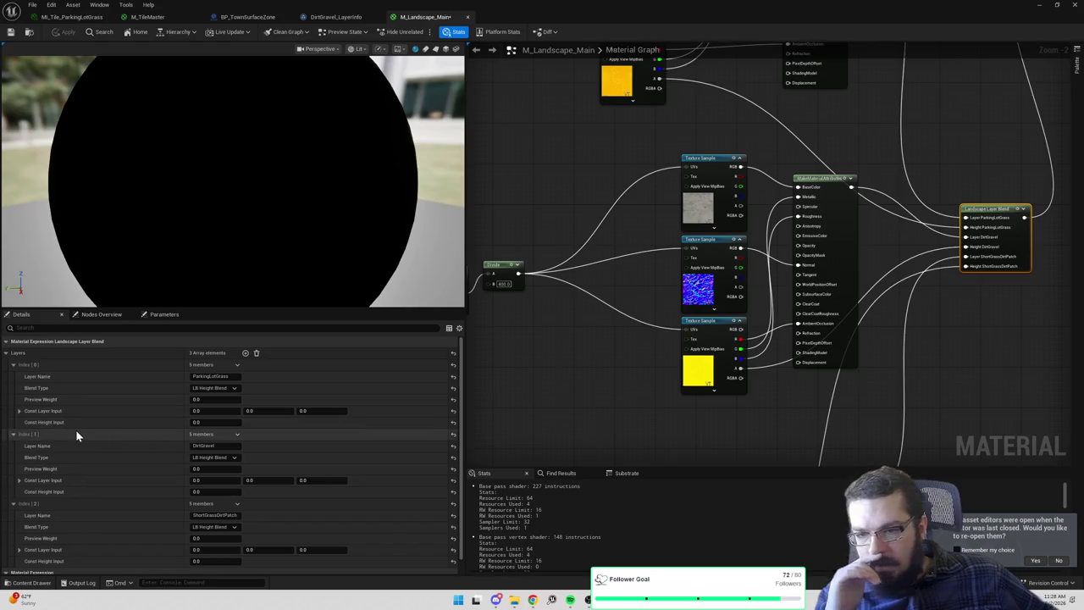
scroll(308, 434, "down", 2)
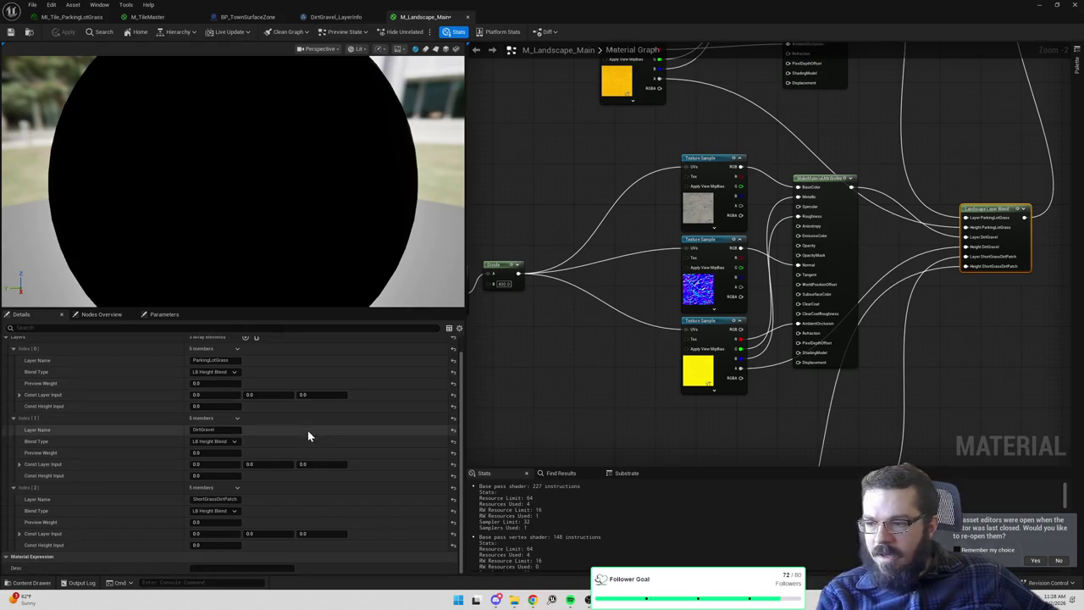
left_click(705, 370)
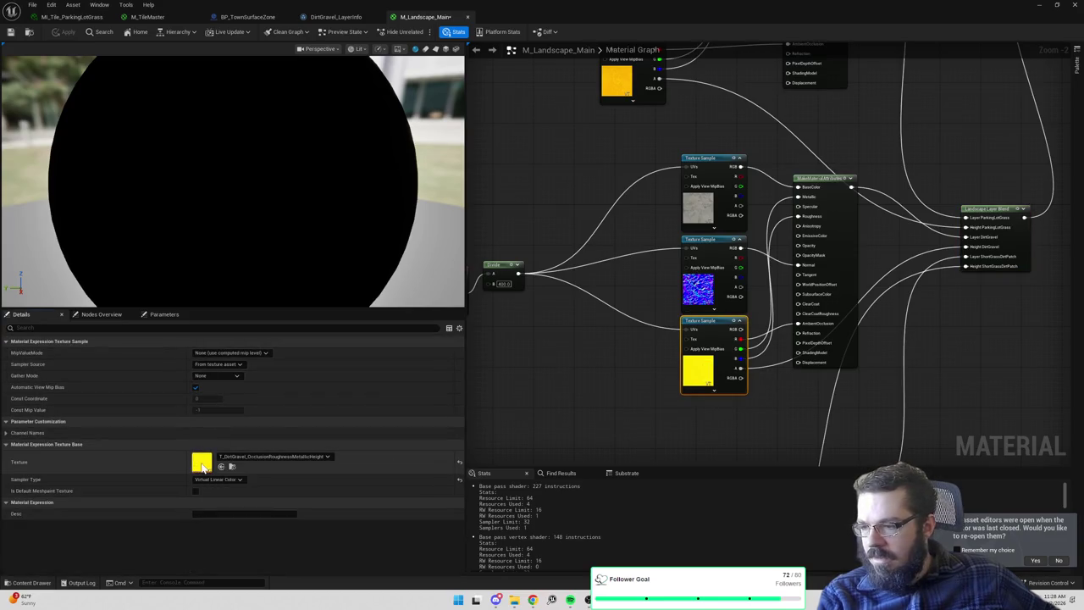
double_click(203, 465)
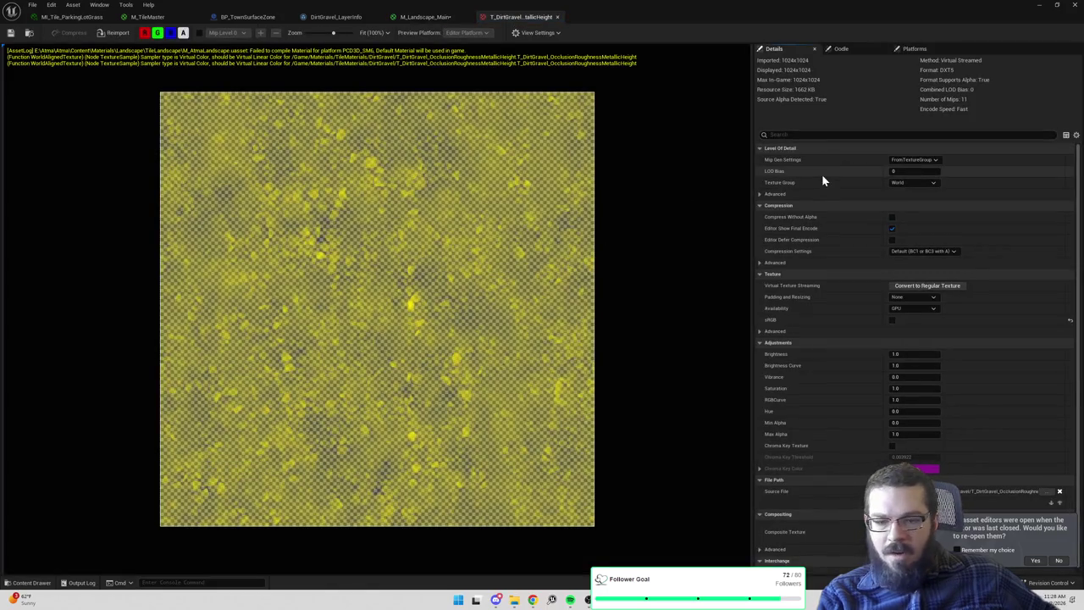
left_click(1040, 6)
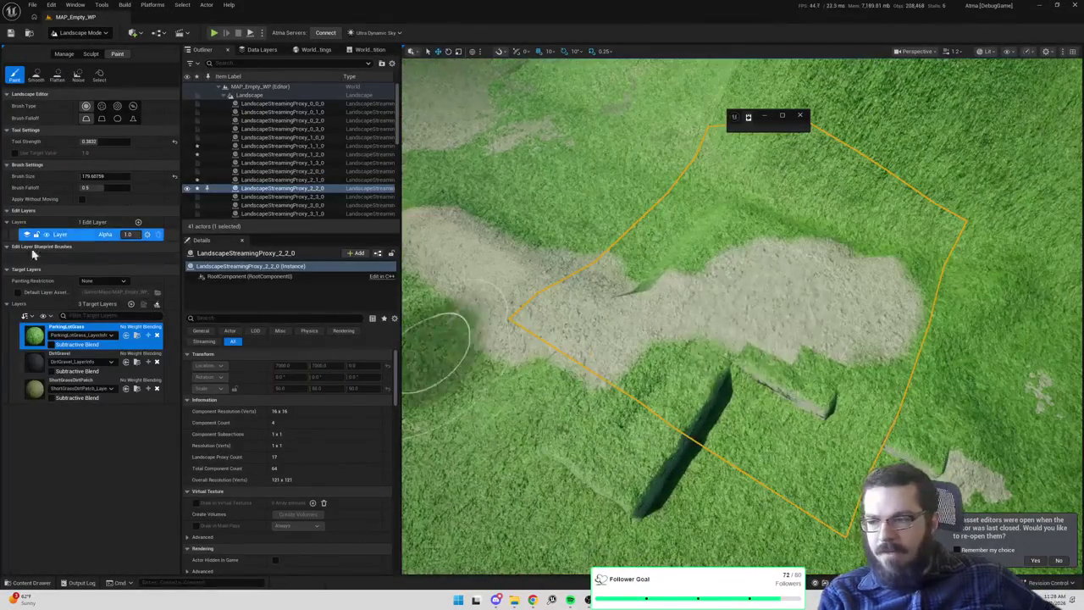
Paint grass over the large dirt patch and increase the Brush Falloff
left_click(134, 366)
mouse_move(709, 310)
left_mouse_down()
mouse_move(886, 313)
mouse_move(719, 310)
mouse_move(722, 270)
mouse_move(556, 303)
mouse_move(593, 327)
mouse_move(483, 290)
mouse_move(447, 215)
mouse_move(484, 303)
mouse_move(436, 245)
left_mouse_up()
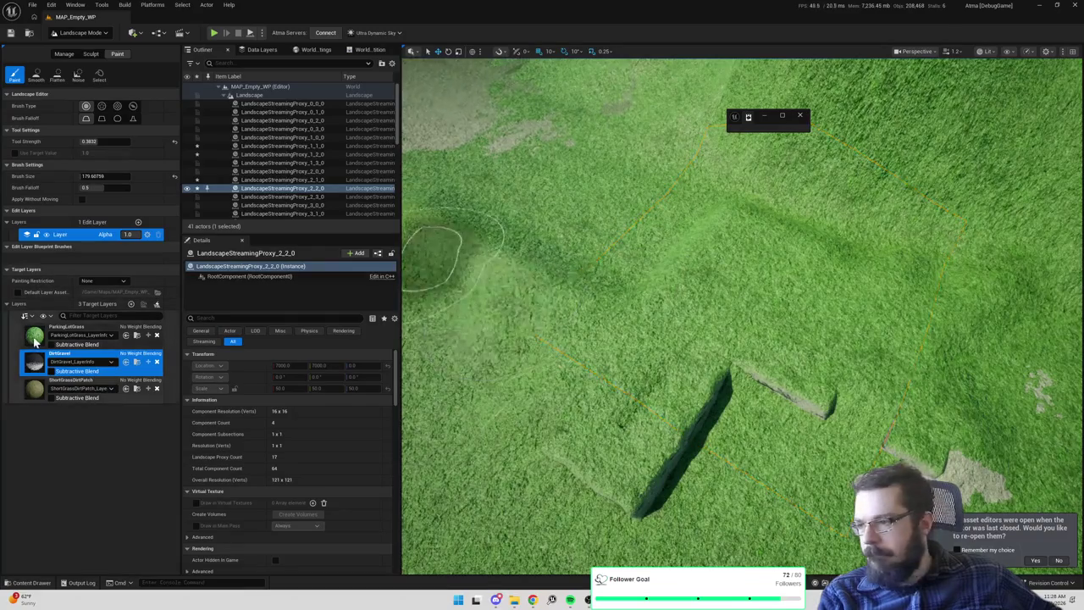
left_click(68, 334)
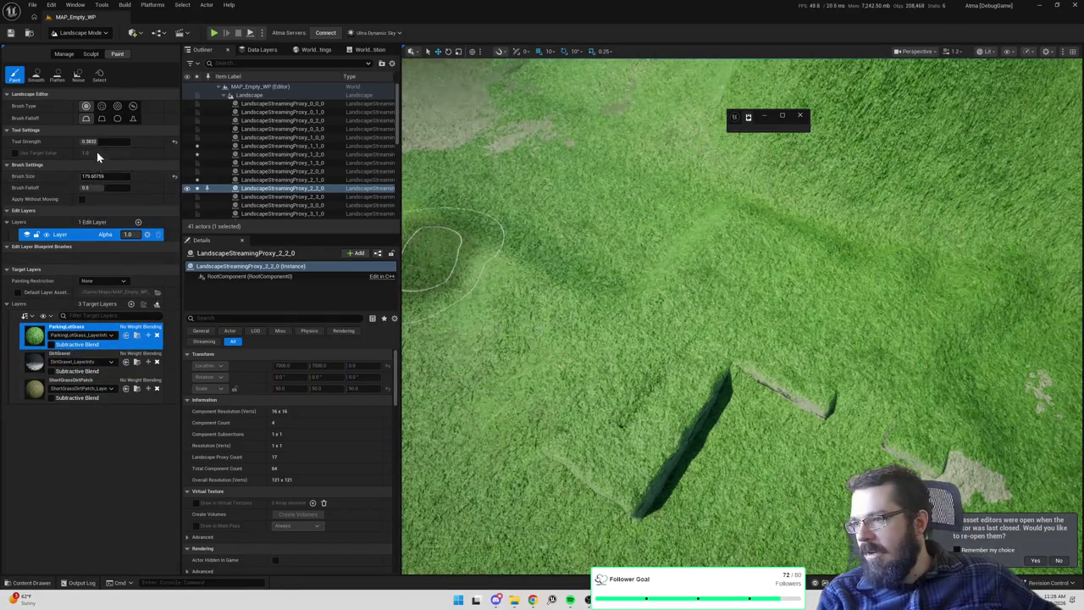
mouse_move(100, 190)
left_mouse_down()
mouse_move(127, 190)
mouse_move(89, 176)
left_mouse_up()
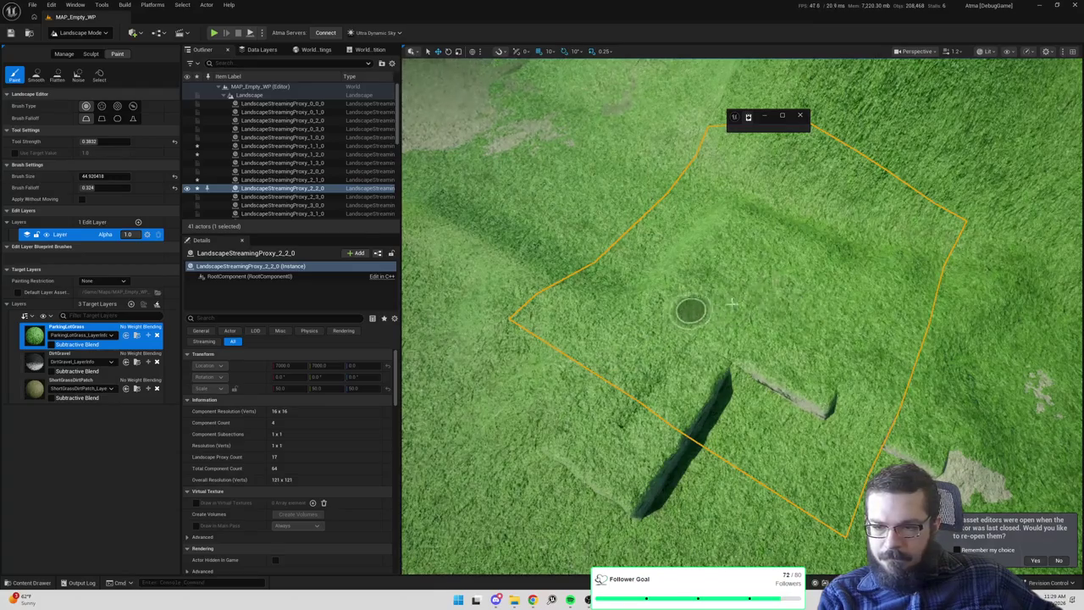
Dab small DirtGravel patches across the grass near the trench with the 44.9 brush
left_click(68, 354)
mouse_move(505, 327)
left_mouse_down()
mouse_move(590, 353)
mouse_move(656, 346)
mouse_move(694, 316)
mouse_move(822, 320)
mouse_move(896, 338)
mouse_move(805, 311)
left_mouse_up()
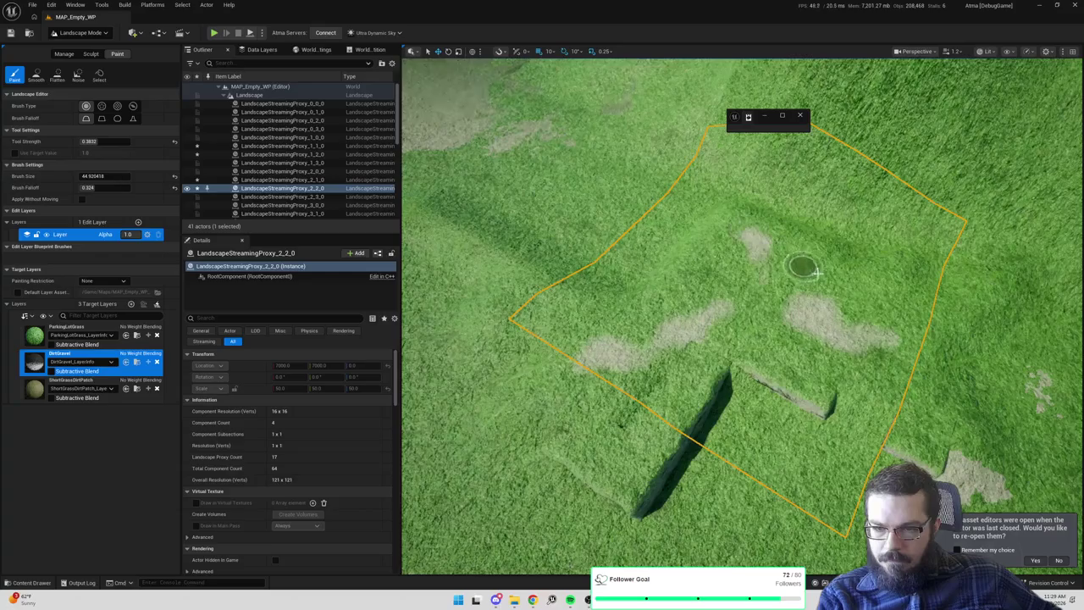
left_click_drag(880, 289, 864, 285)
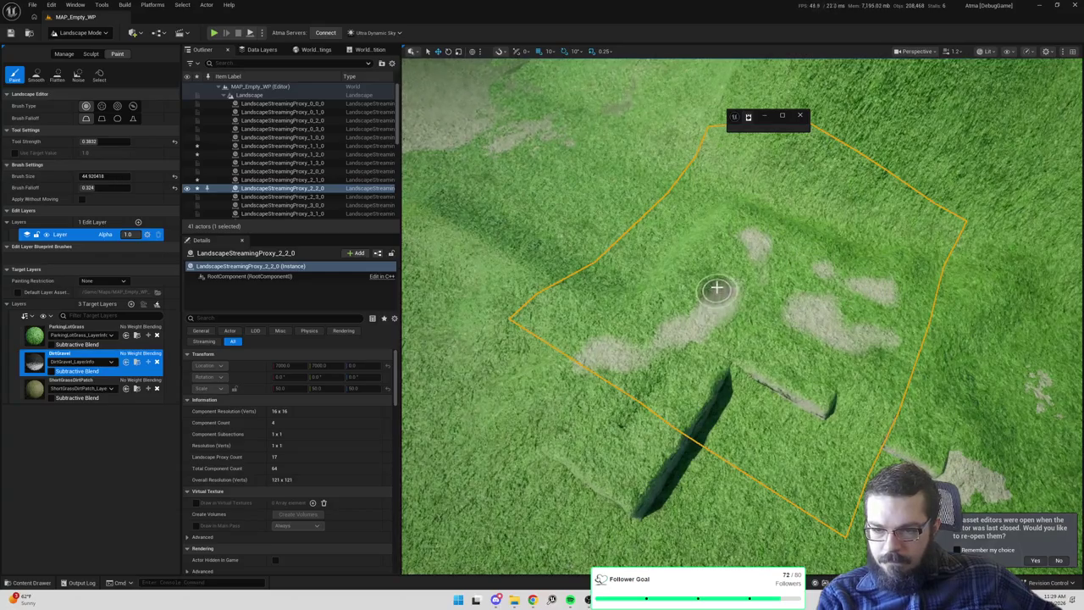
mouse_move(842, 457)
left_mouse_down()
mouse_move(872, 396)
mouse_move(939, 327)
mouse_move(961, 271)
mouse_move(987, 291)
mouse_move(889, 313)
left_mouse_up()
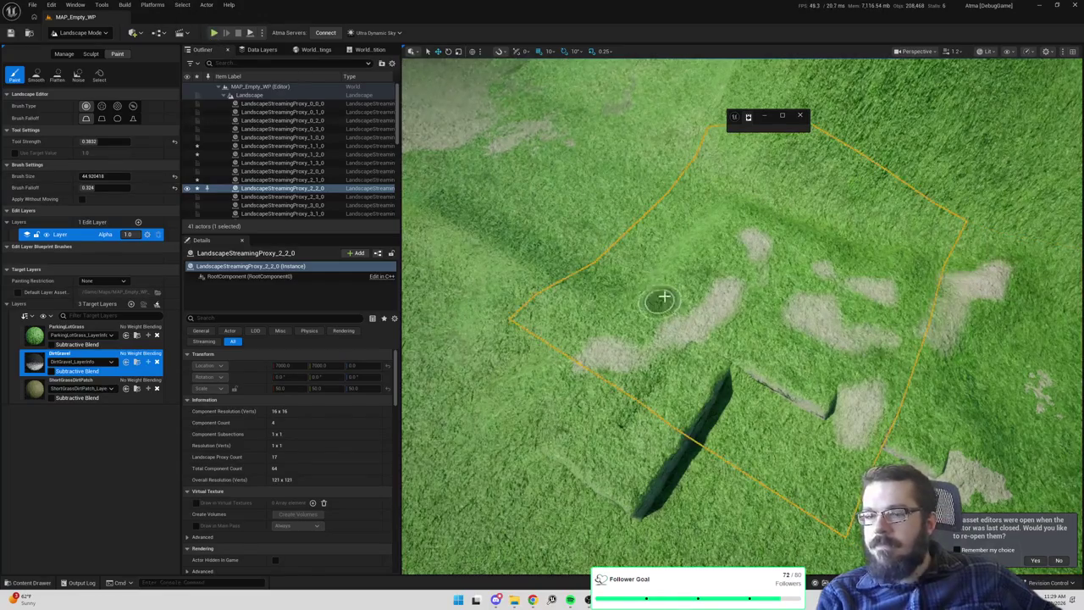
left_click(76, 332)
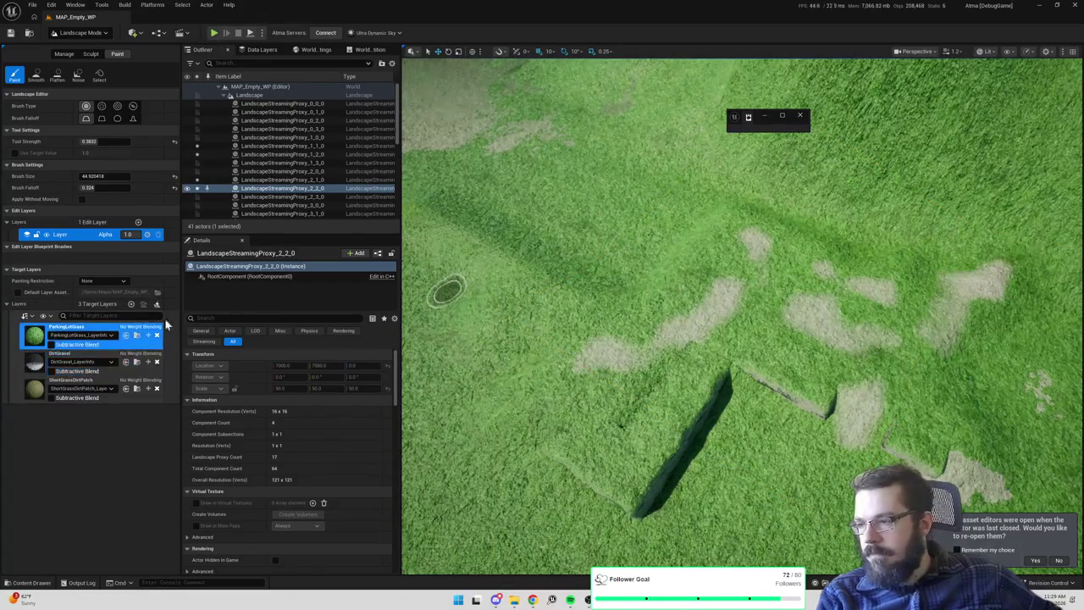
Dab one more light dirt patch onto the grass near the cliff tile
left_click_drag(724, 292, 700, 320)
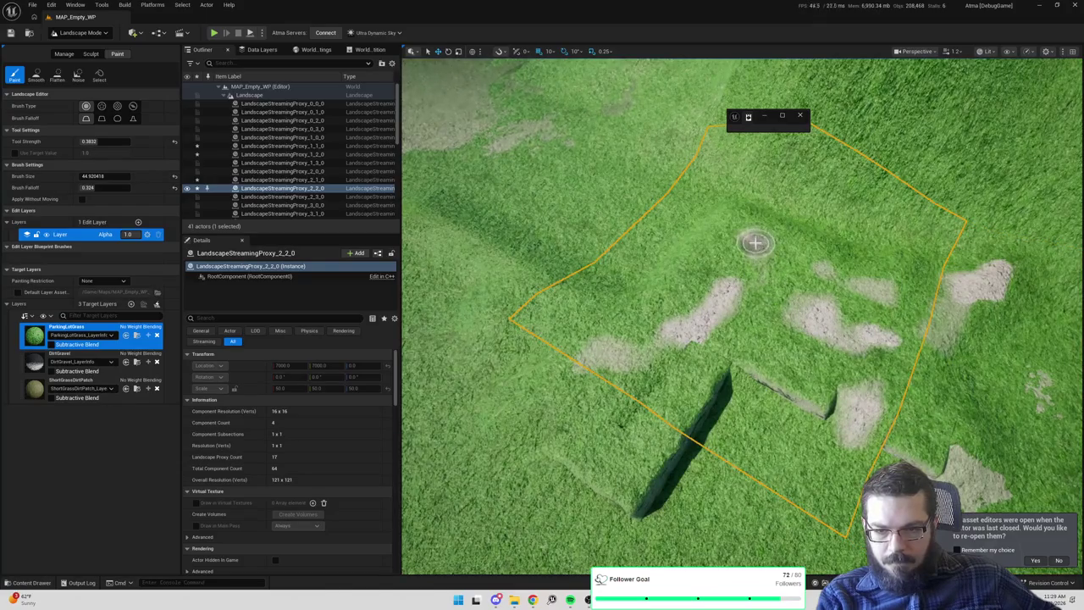
Run a Play-in-Editor test of the level, then stop it to return to Landscape Mode
left_click(216, 34)
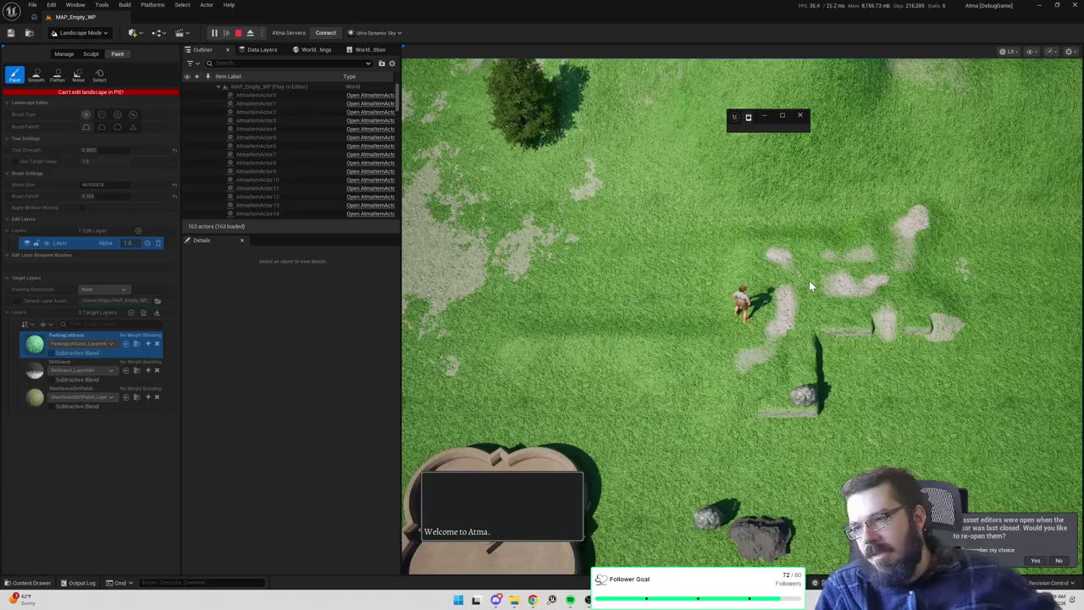
left_click(237, 33)
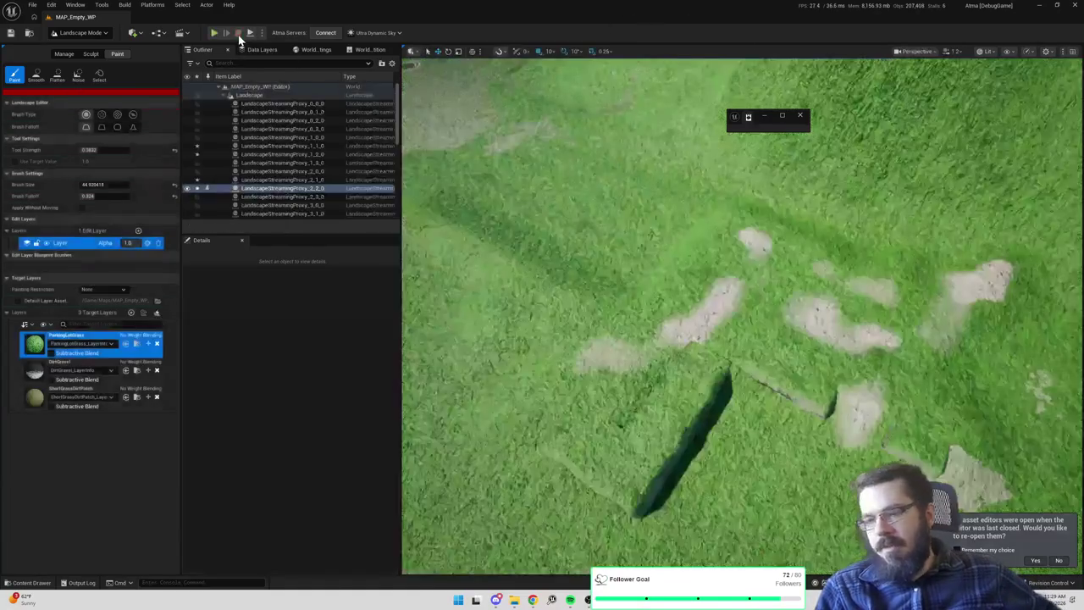
scroll(721, 299, "up", 10)
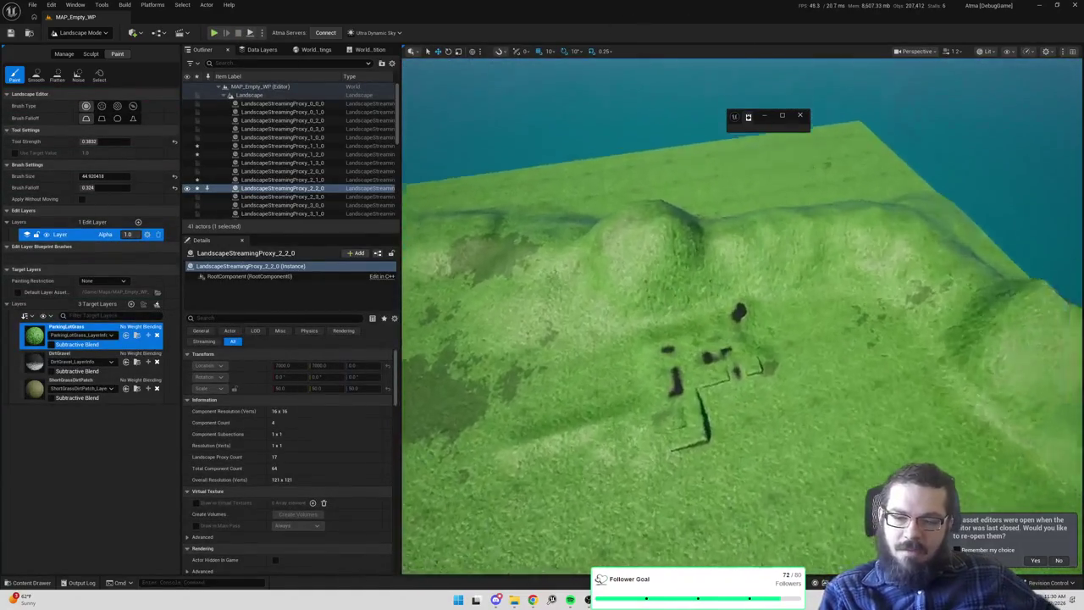
scroll(722, 298, "down", 3)
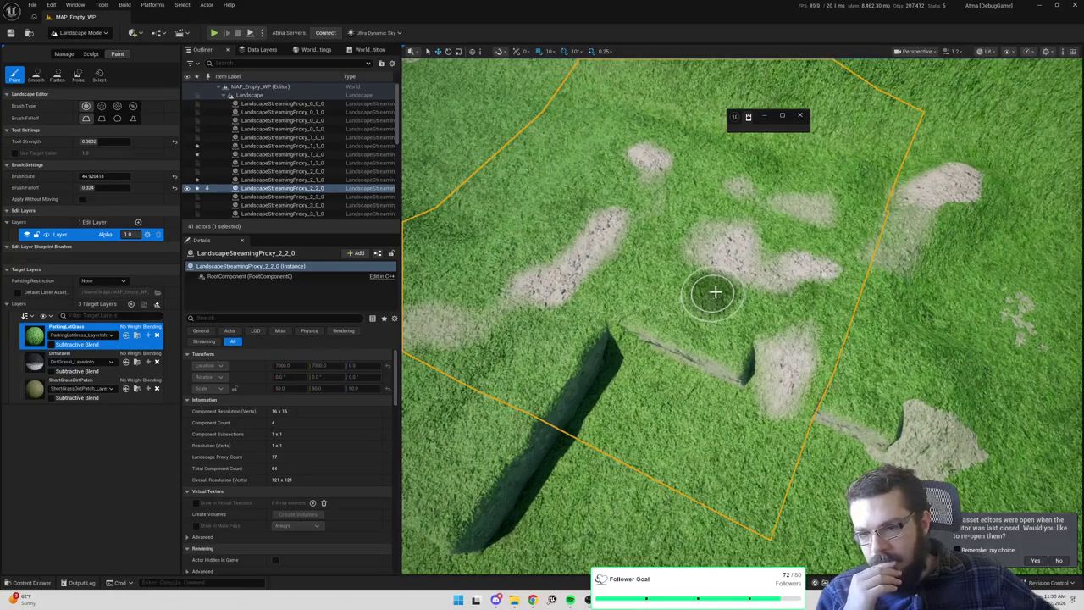
left_click(215, 32)
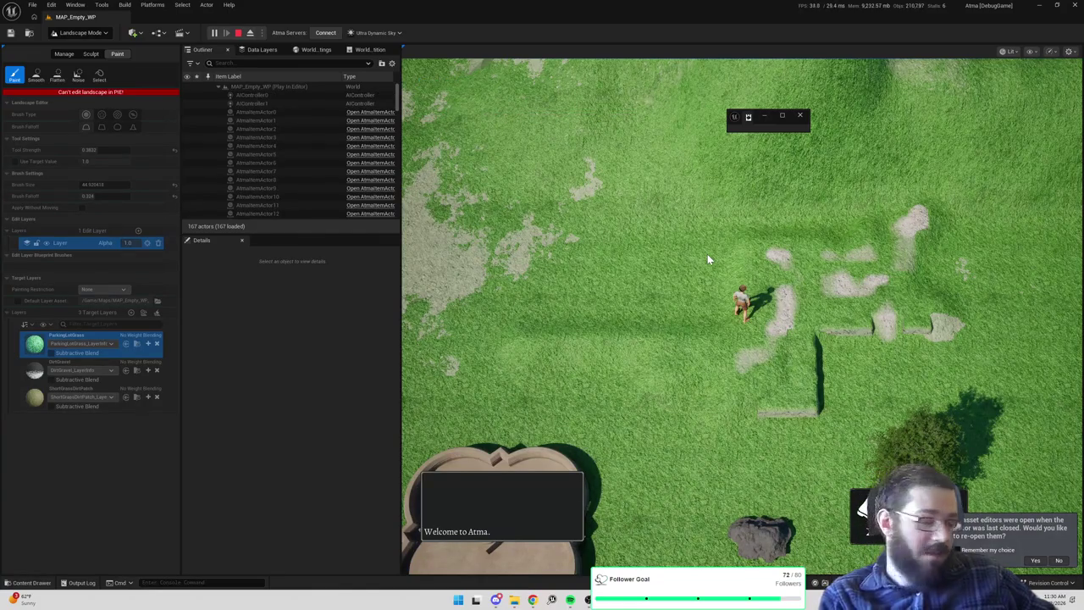
Walk the character around the landscape in play mode without reopening asset editors, then eject with F8
left_click(827, 273)
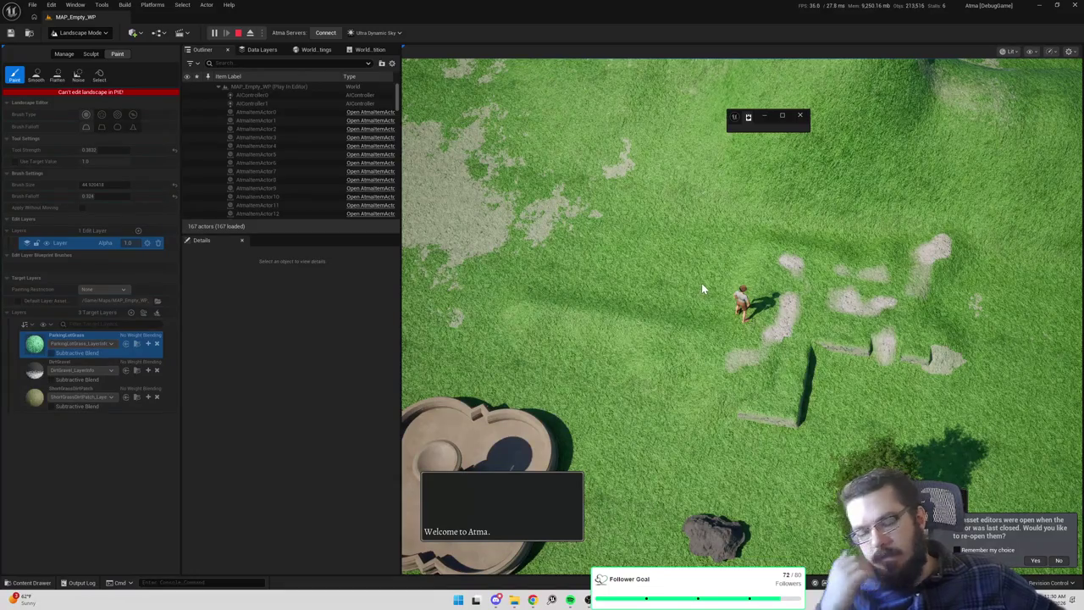
left_click(1059, 560)
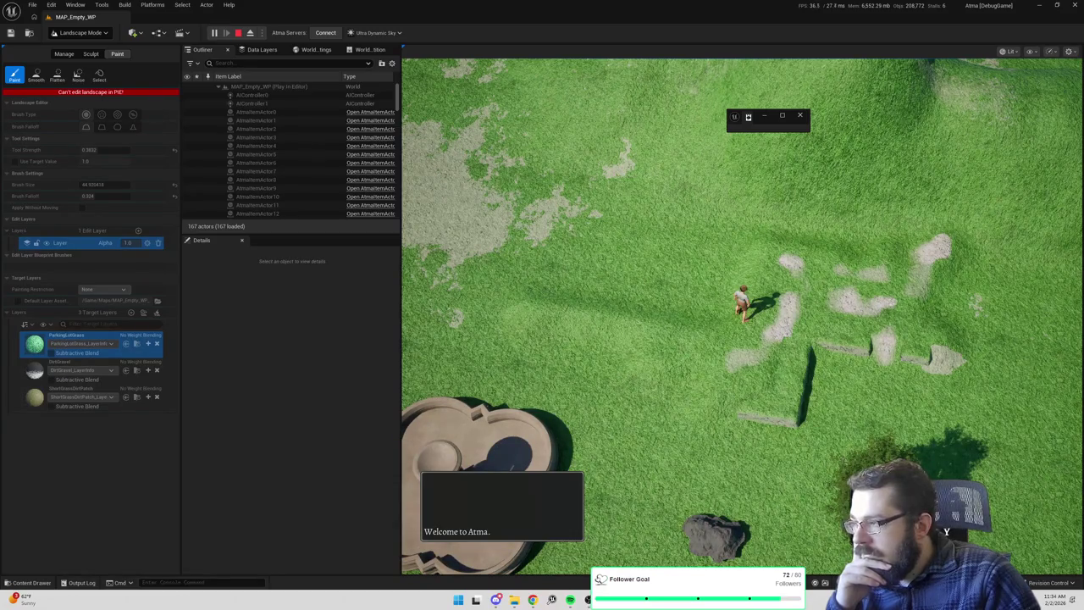
key("x")
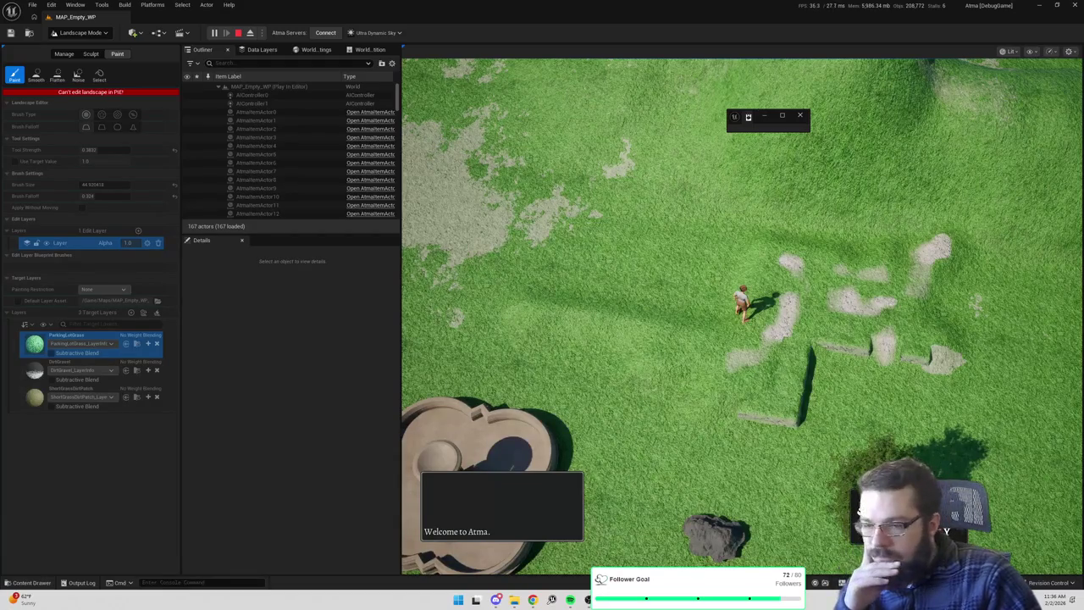
key("F8")
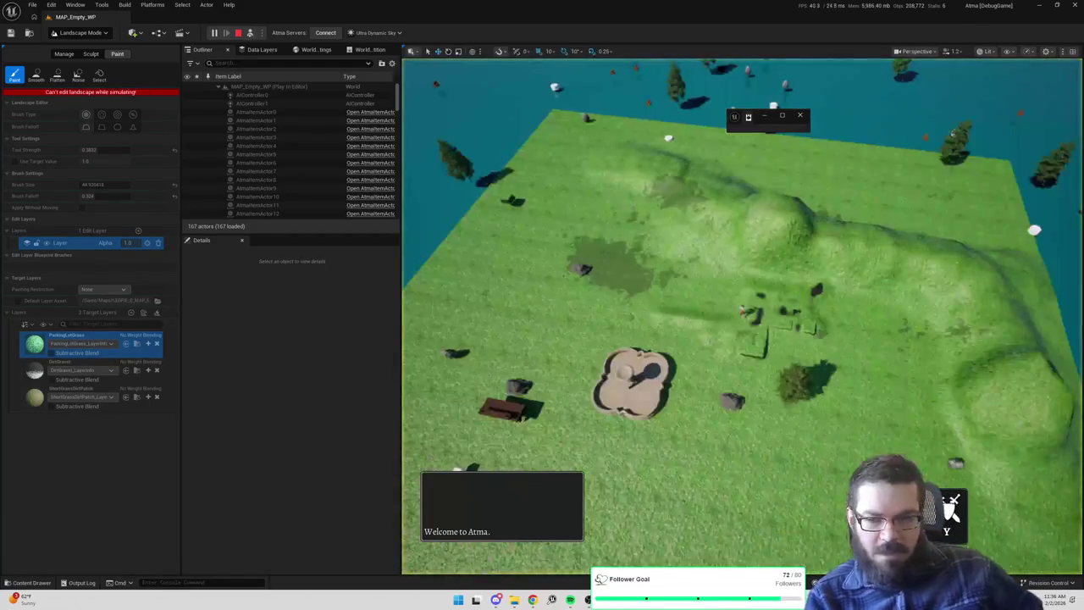
scroll(972, 104, "up", 10)
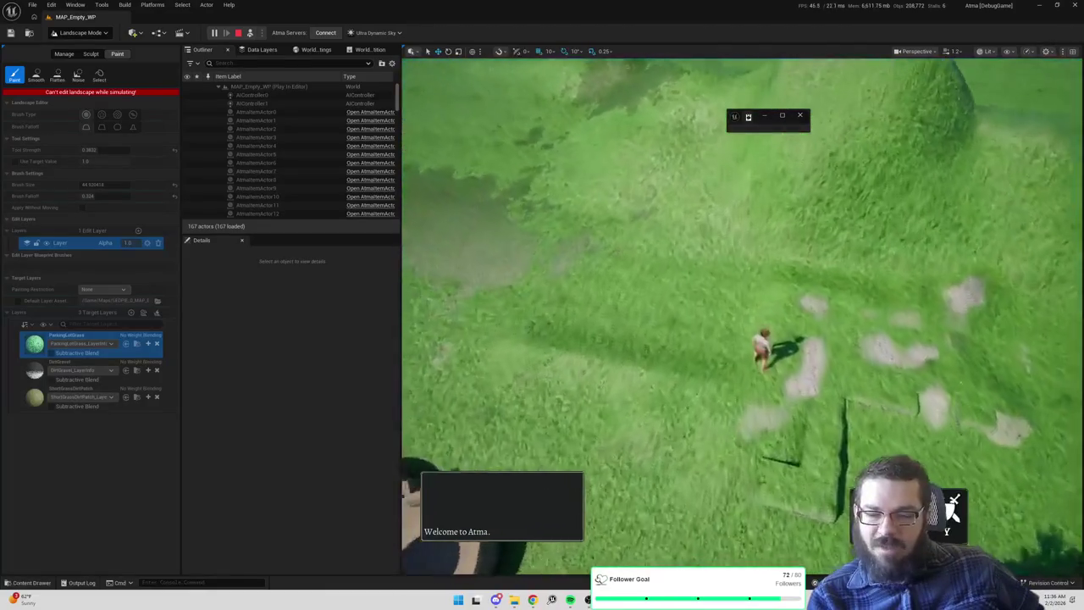
key("alt+8")
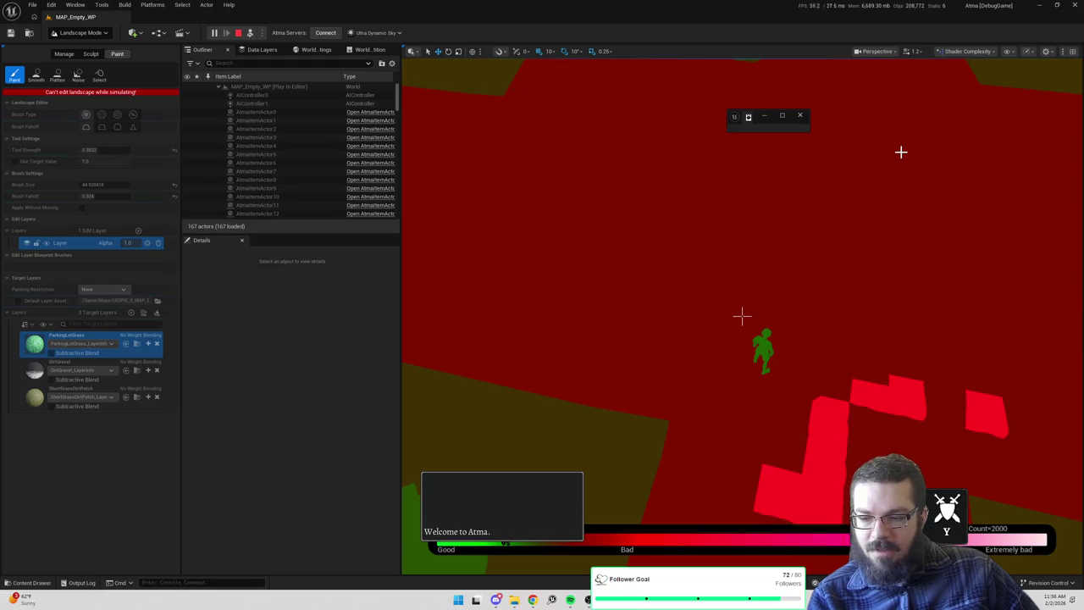
key("alt+4")
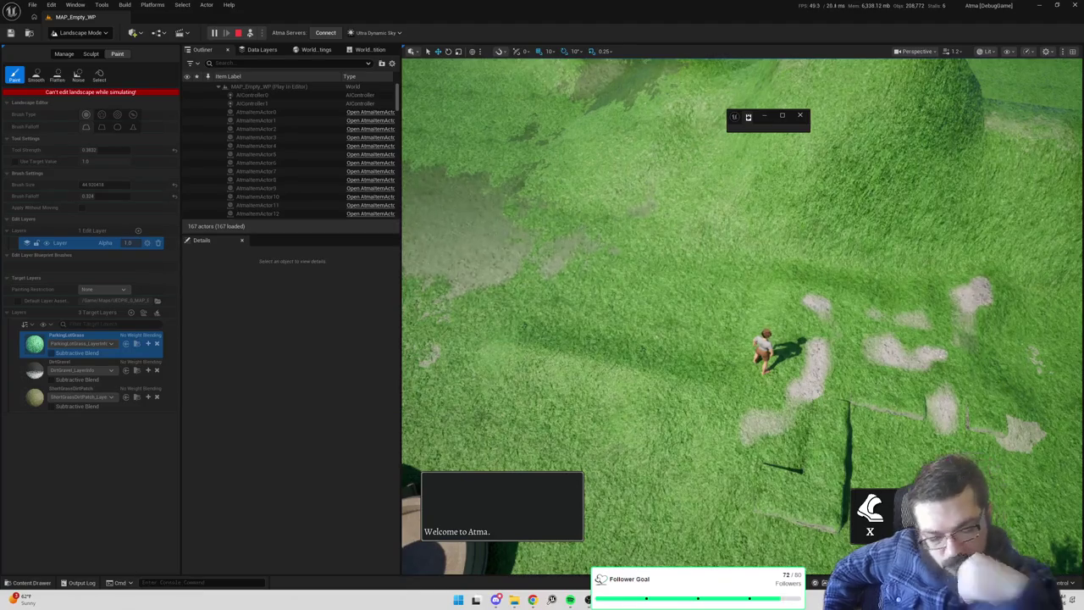
key("F11")
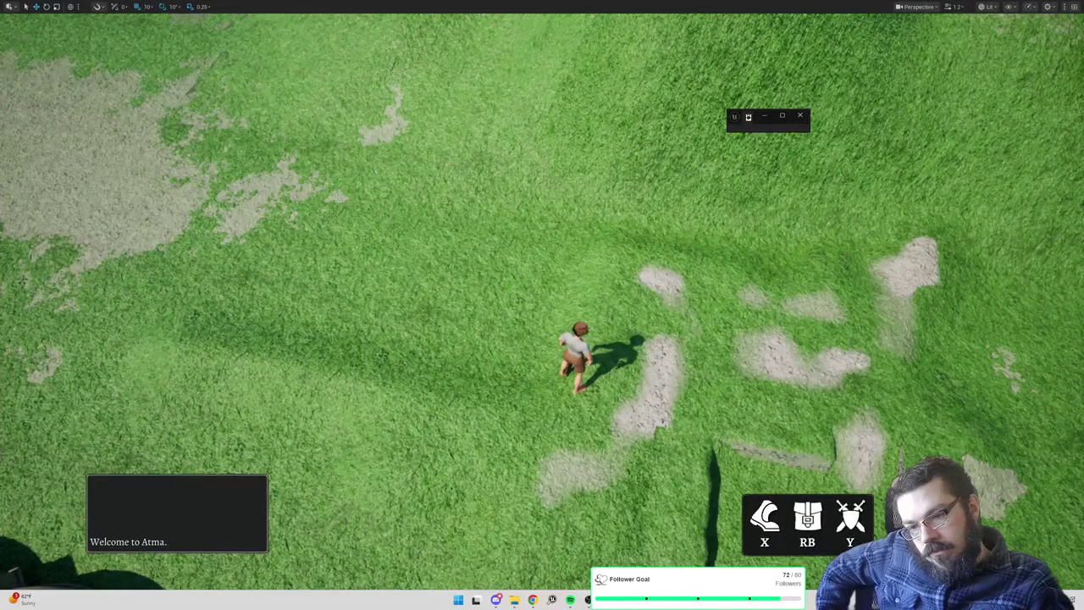
Toggle the full-screen game view with F11, zoom the camera in and out, then exit to the editor camera
key("F11")
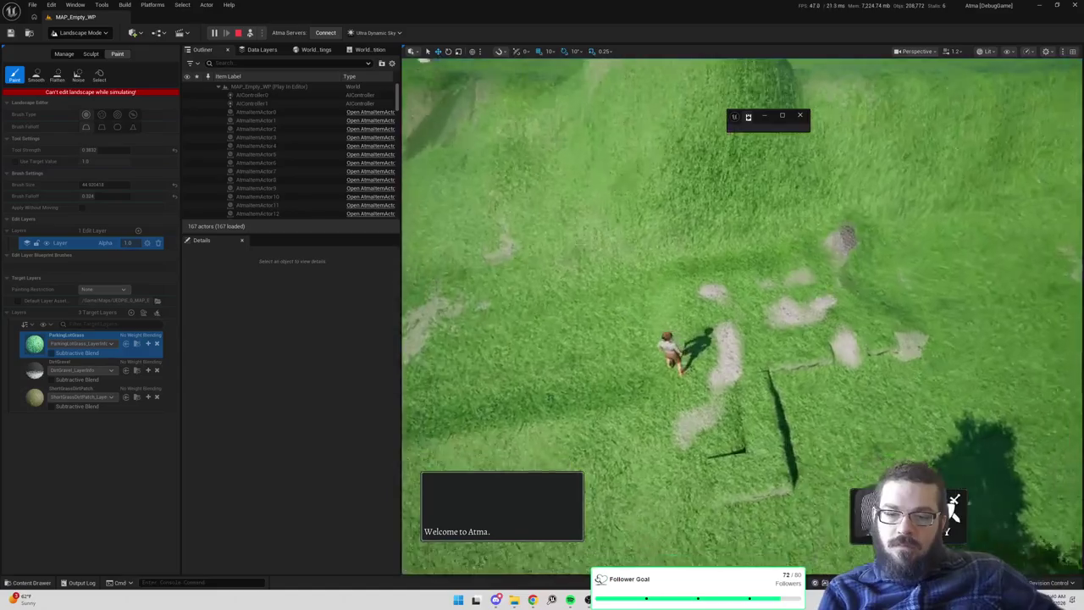
scroll(752, 250, "down", 5)
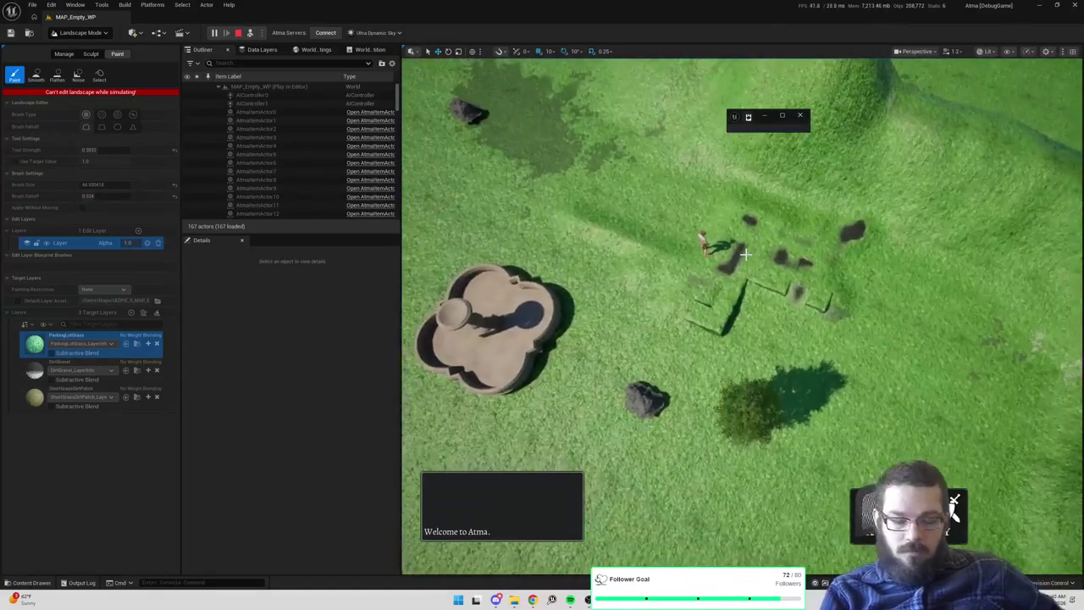
scroll(753, 251, "up", 3)
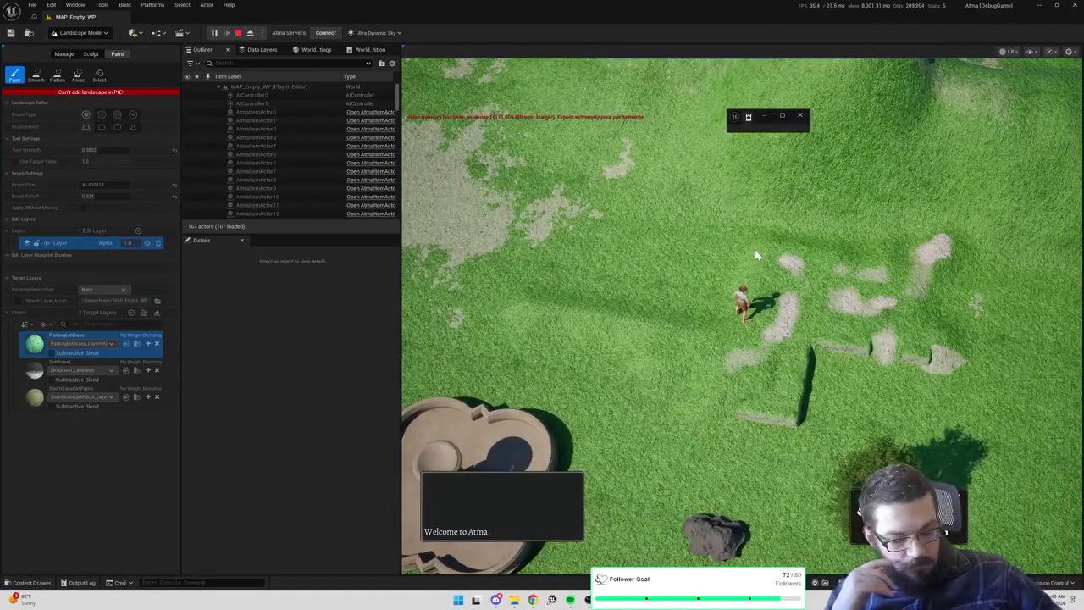
key("F11")
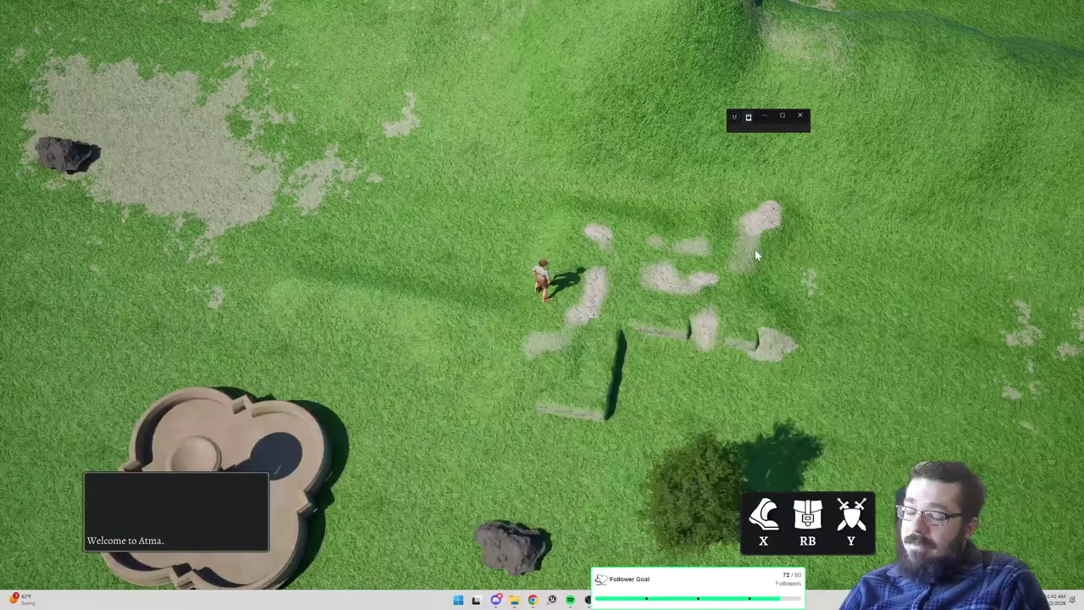
key("Escape")
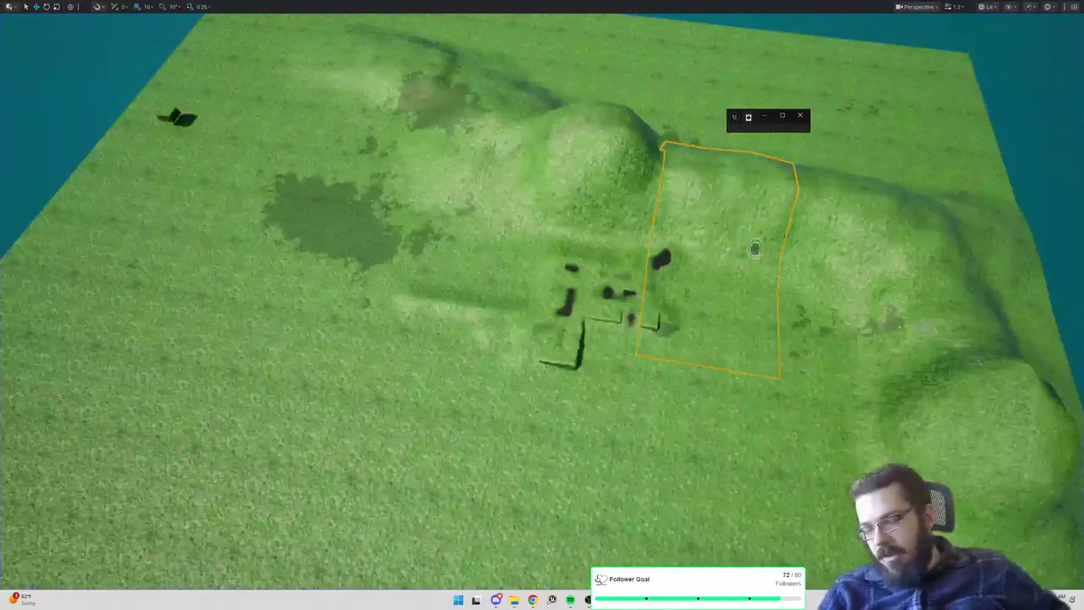
Delete all 16 streaming proxies, LandscapeStreamingProxy_0_0_0 through 3_3_0, from the Outliner
left_click_drag(754, 249, 687, 247)
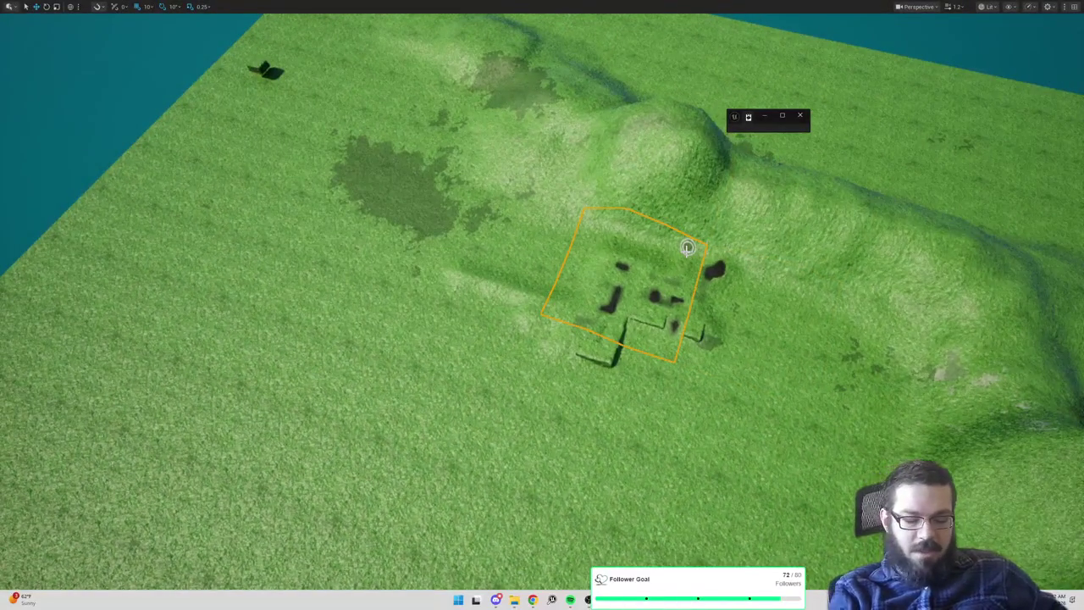
key("F11")
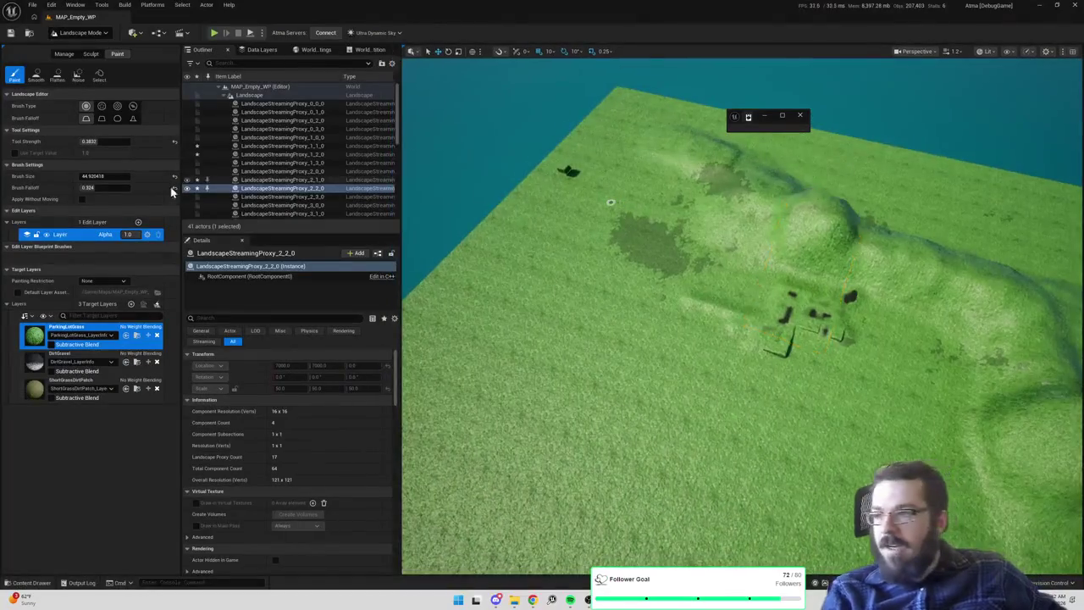
scroll(316, 178, "down", 3)
left_click(315, 181)
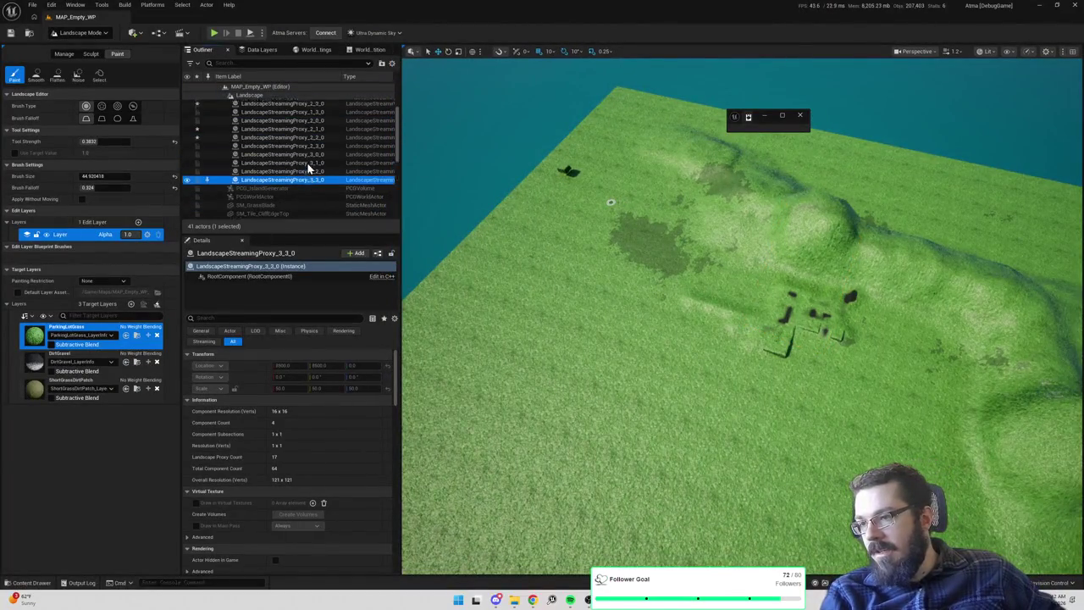
scroll(311, 152, "up", 3)
left_click(315, 104, "shift")
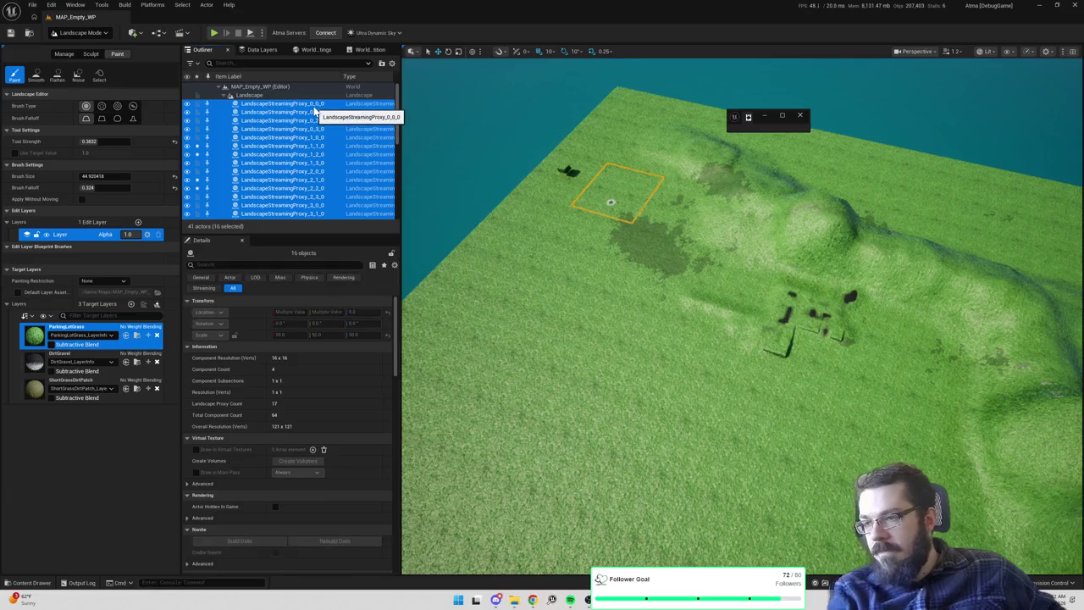
key("Delete")
Delete the Landscape actor and search the project content for 'surface'
left_click(254, 96)
key("Delete")
left_click(108, 168)
type("surfacez")
Set BP_TownSurfaceZone's Chunk Asset to TC_PCGChunk and Chunk Actor Class to BP_TownSurfaceZoneTileChunk, then play-test
double_click(126, 368)
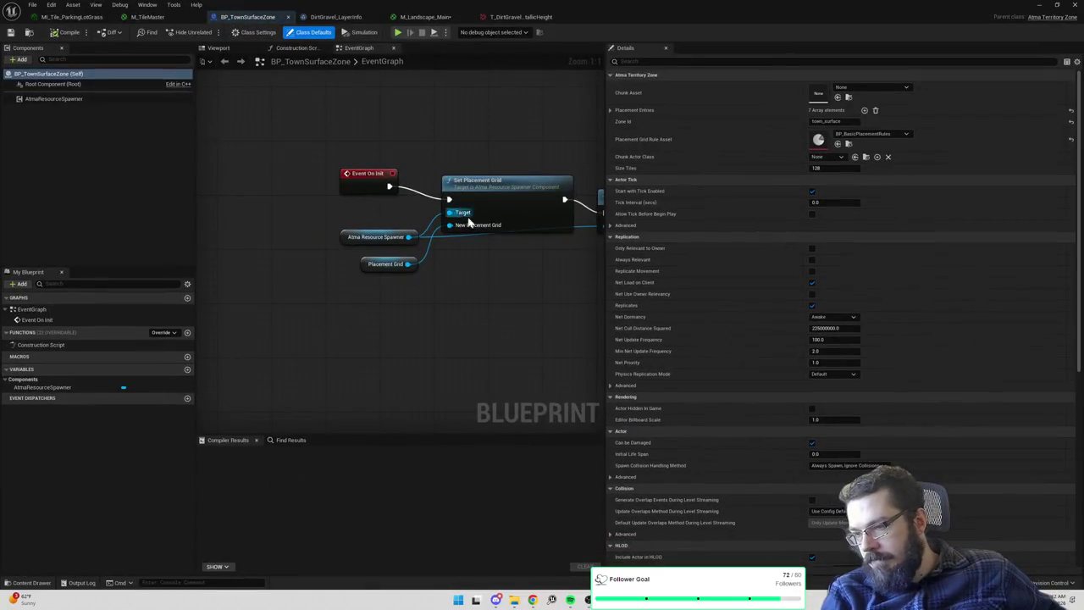
left_click(864, 88)
left_click(885, 174)
left_click(826, 157)
left_click(876, 215)
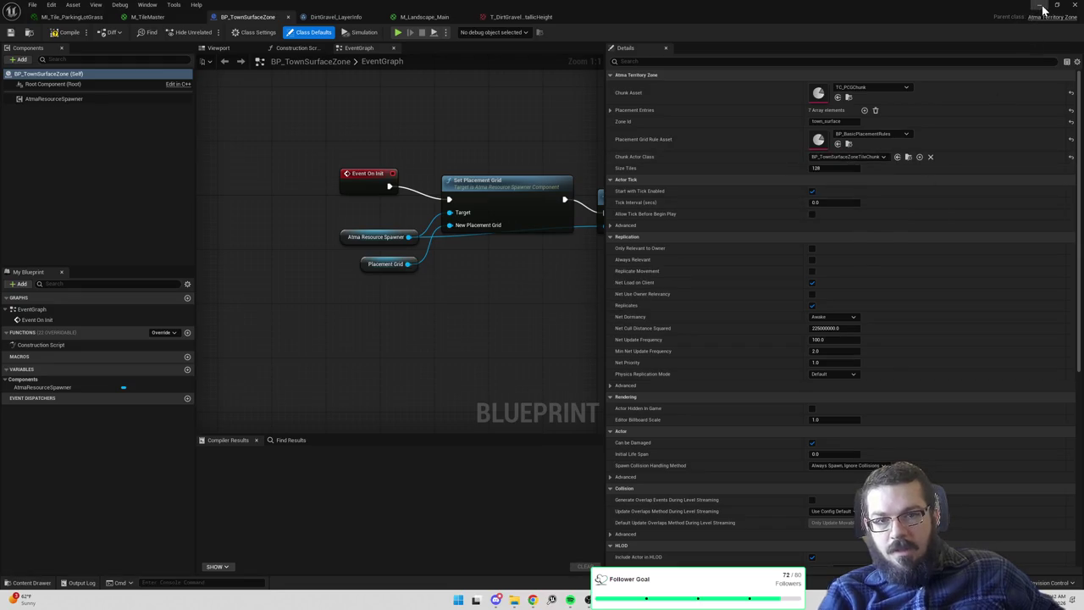
left_click(1040, 4)
left_click(213, 34)
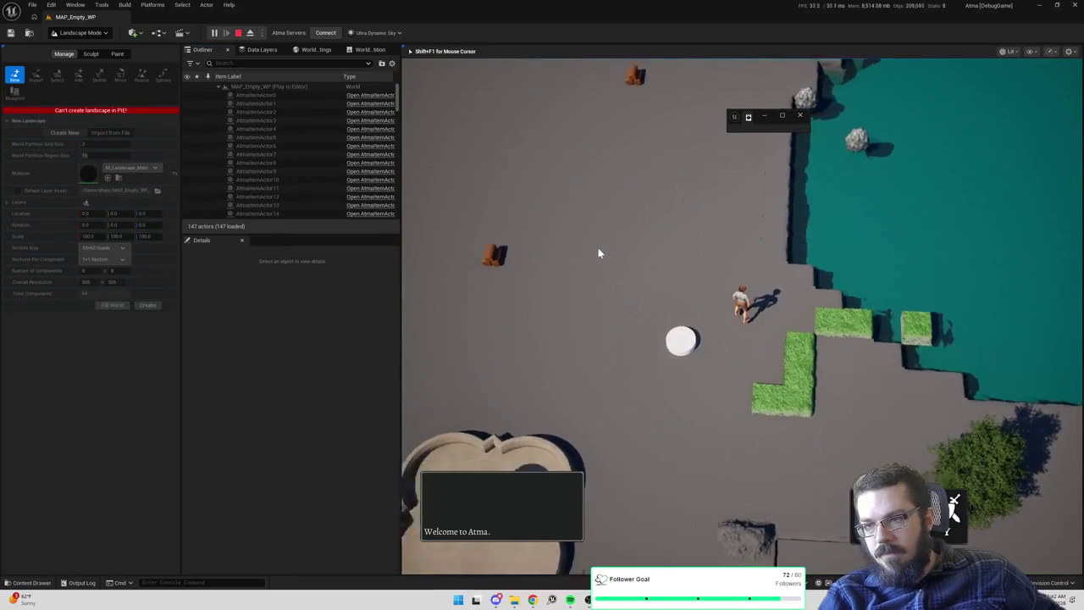
End the play session and open the Content Drawer, selecting the old search text to replace
key("Escape")
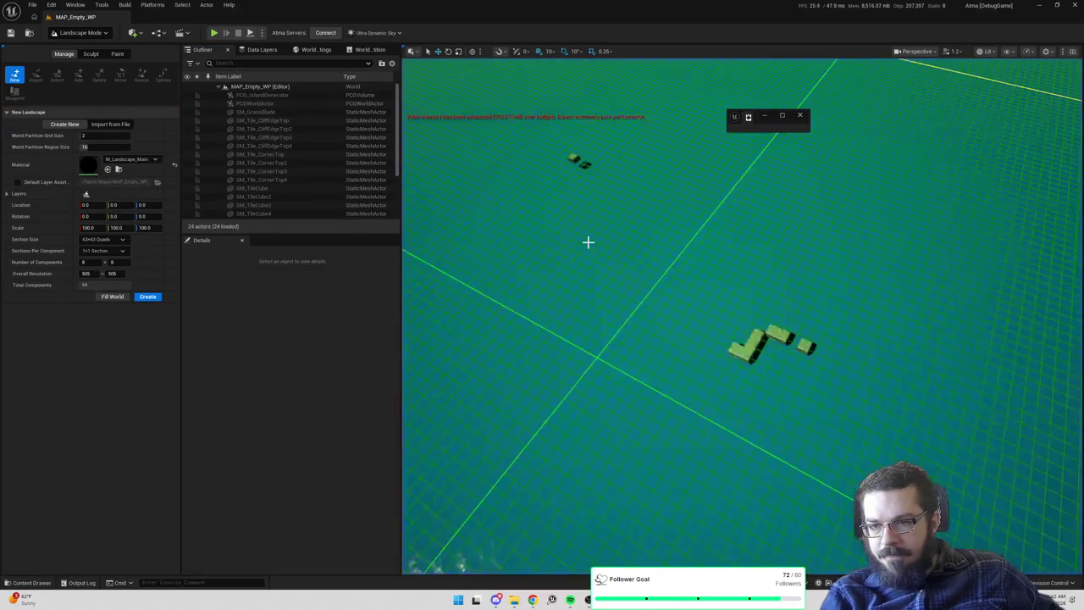
key("ctrl+space")
left_click(161, 330)
Open the M_AtmaLandscape material and pan its graph to the dirt-gravel texture object
type("atmala")
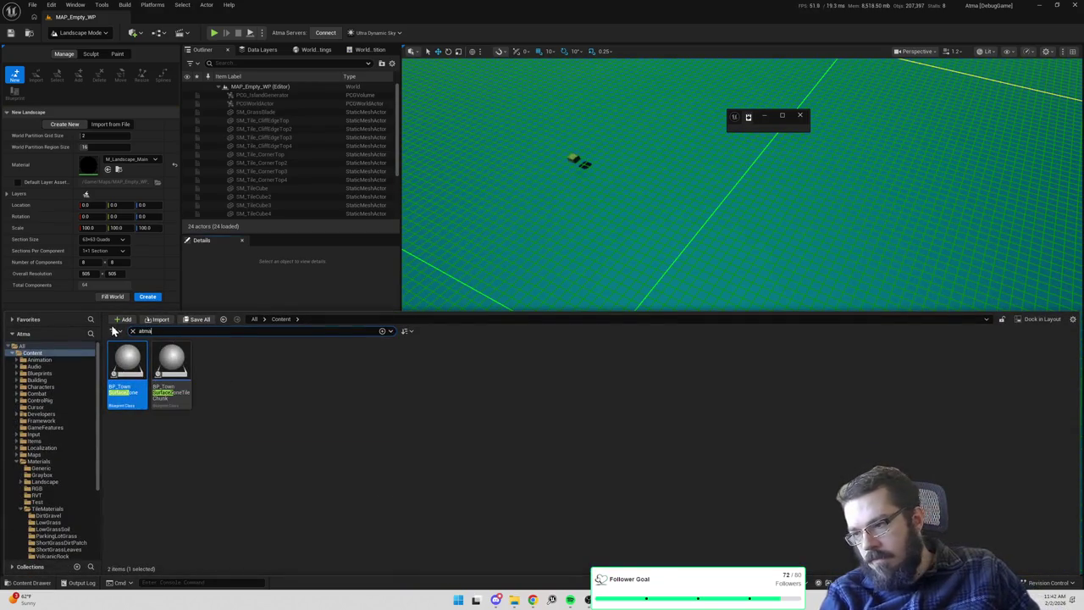
double_click(124, 367)
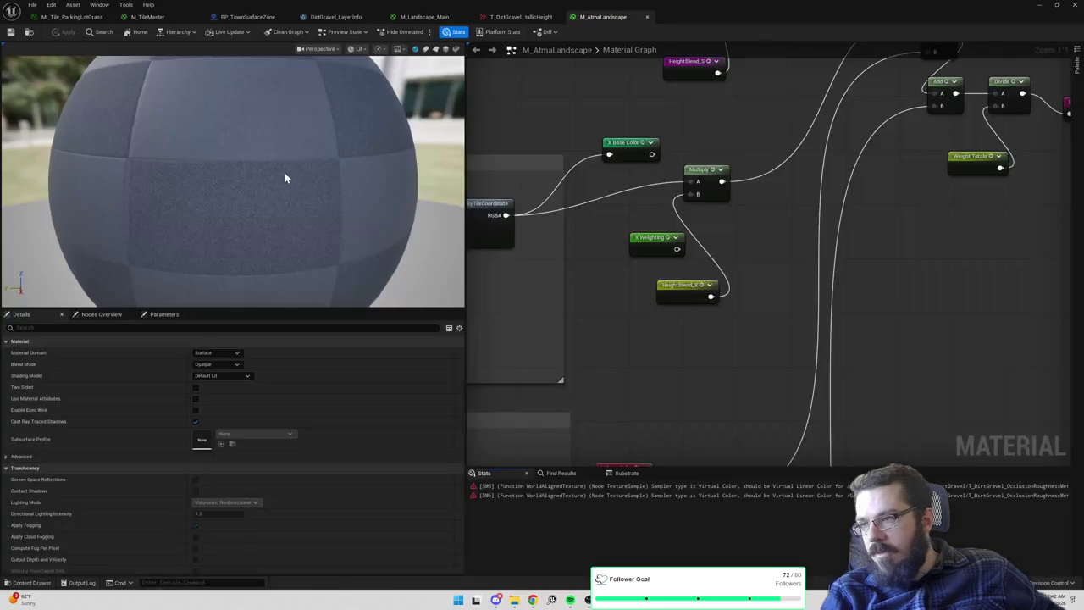
scroll(549, 254, "down", 5)
left_click_drag(533, 350, 937, 164)
scroll(937, 164, "up", 4)
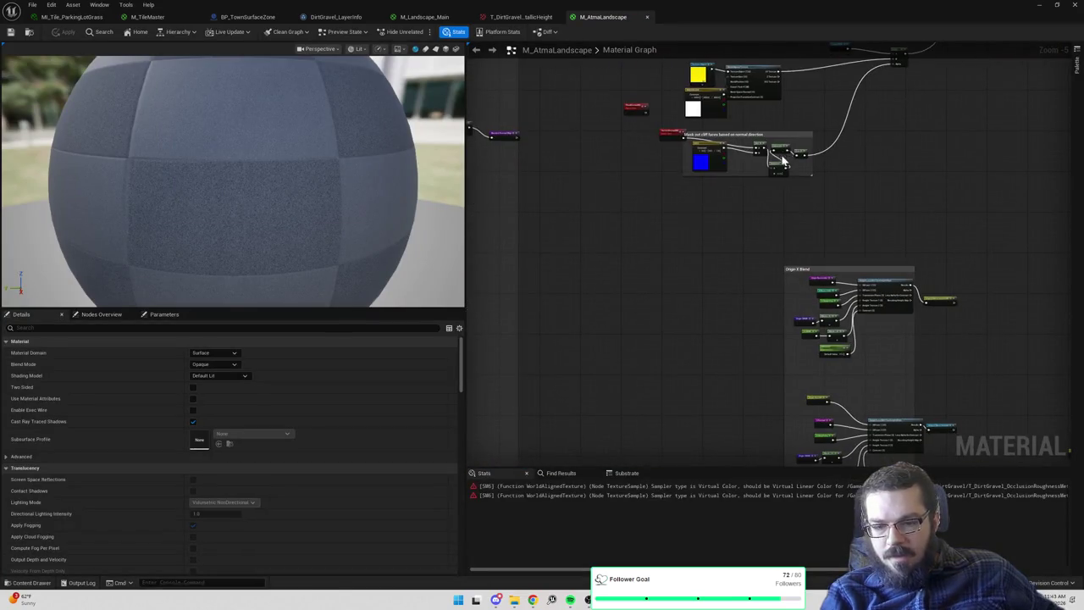
left_click_drag(766, 127, 755, 444)
scroll(716, 376, "up", 3)
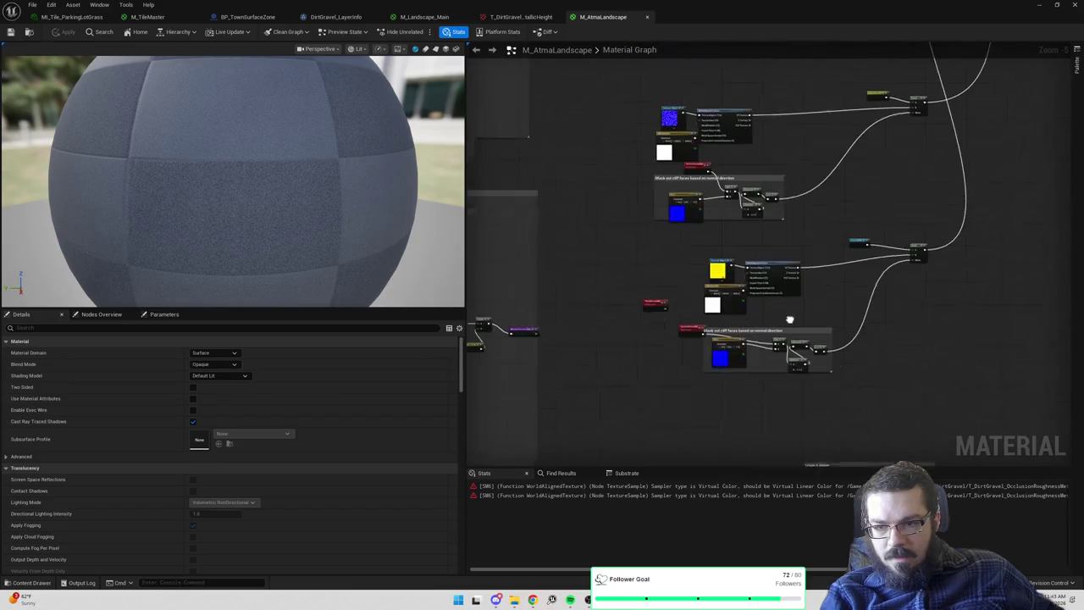
left_click(710, 374)
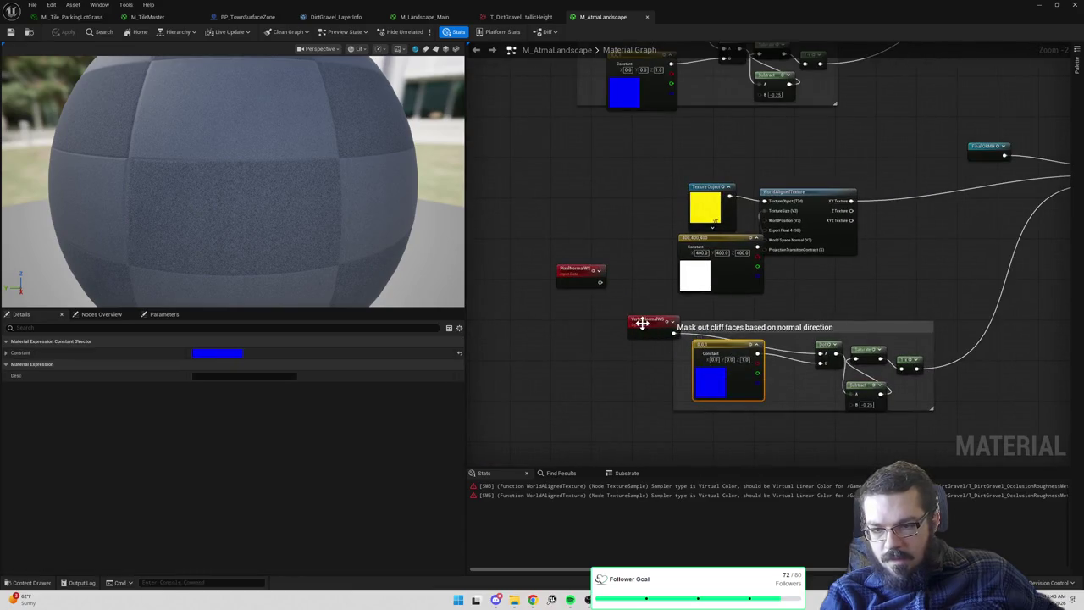
left_click(651, 211)
left_click_drag(652, 211, 649, 358)
left_click_drag(661, 319, 601, 106)
Set the dirt-gravel texture object's Sampler Type to Virtual Linear Color, apply, and return to the level
left_click(640, 141)
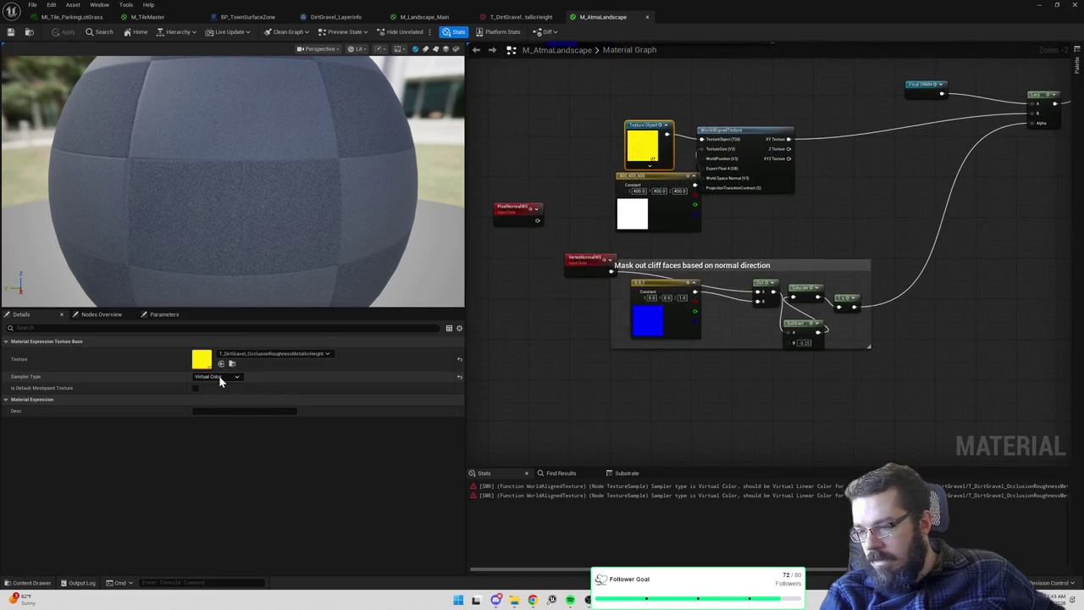
left_click(219, 375)
left_click(222, 429)
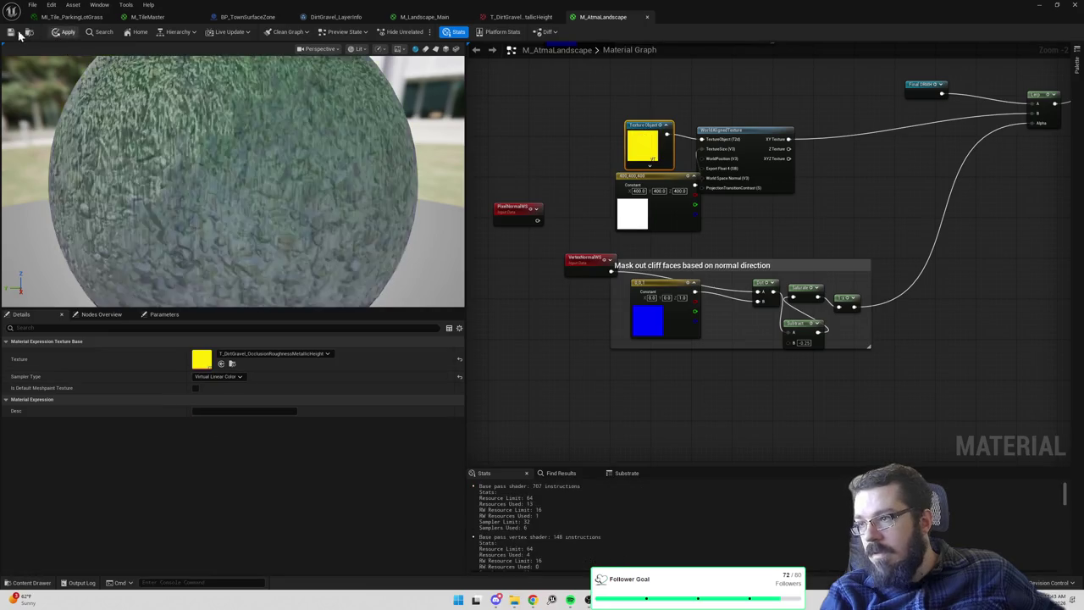
left_click(61, 33)
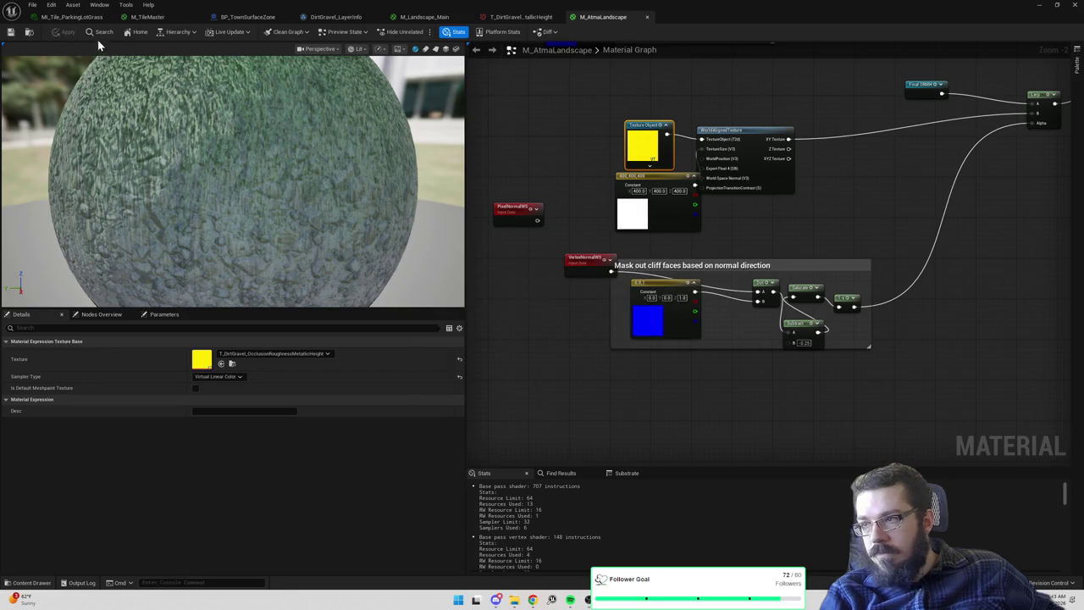
left_click(1042, 5)
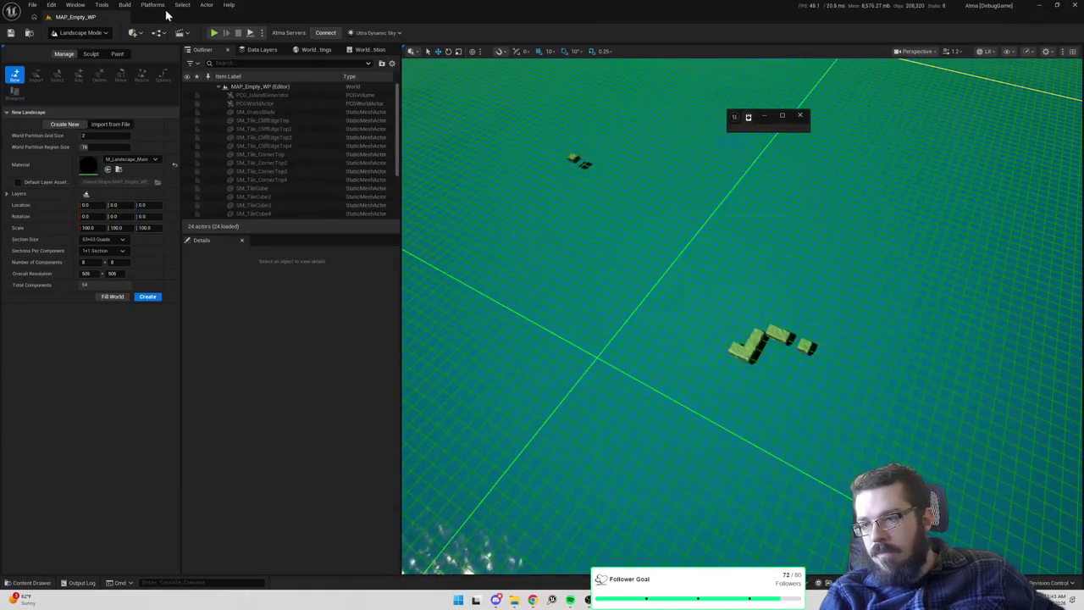
Start play mode and walk the character up onto the grass, rotating the game camera
left_click(215, 33)
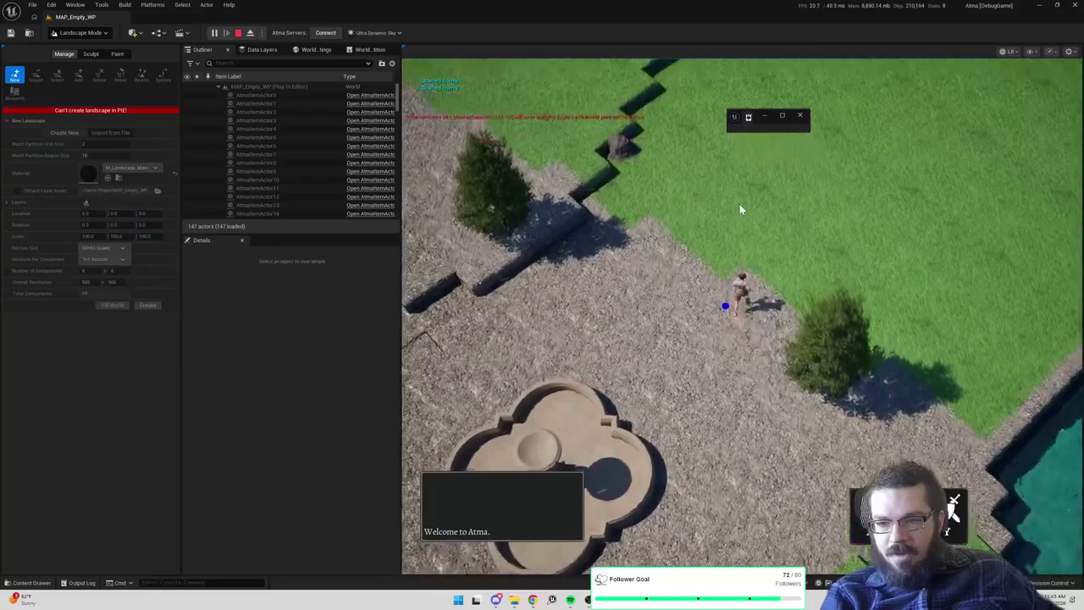
left_click(696, 142)
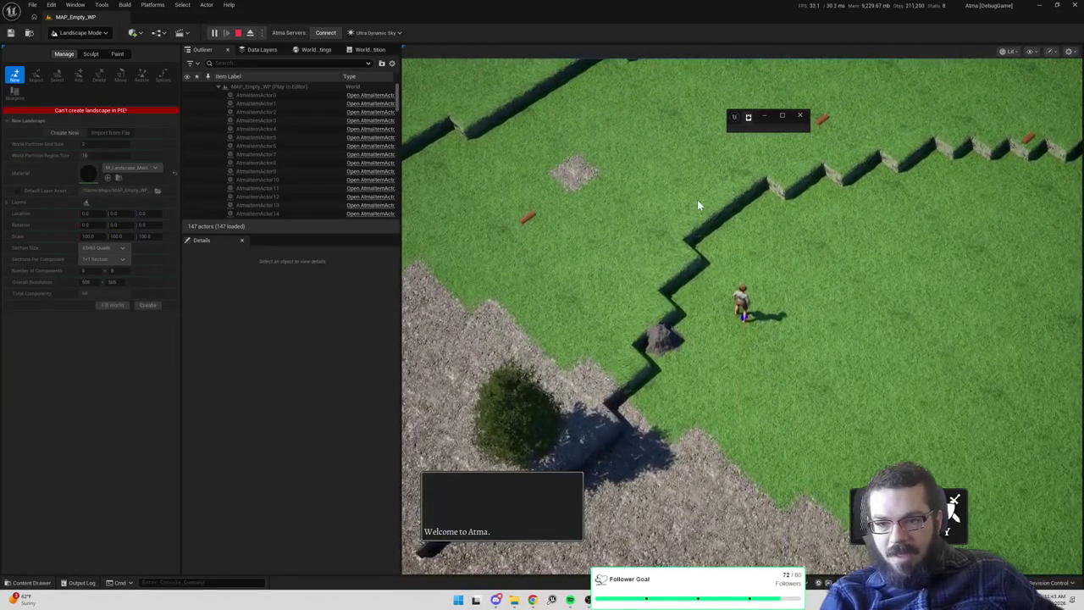
left_click(699, 203)
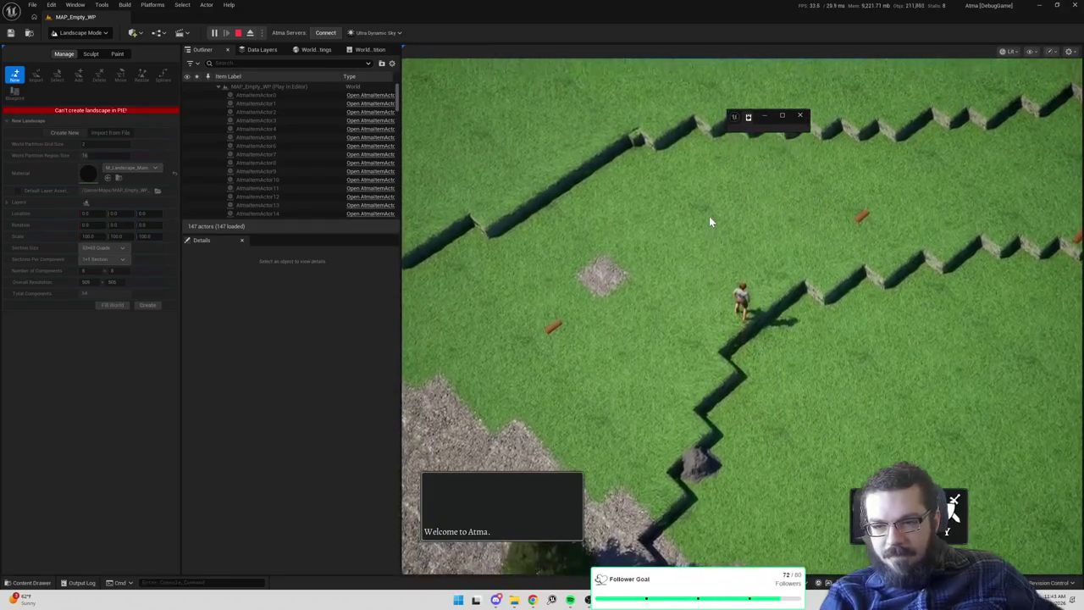
left_click_drag(728, 273, 886, 266)
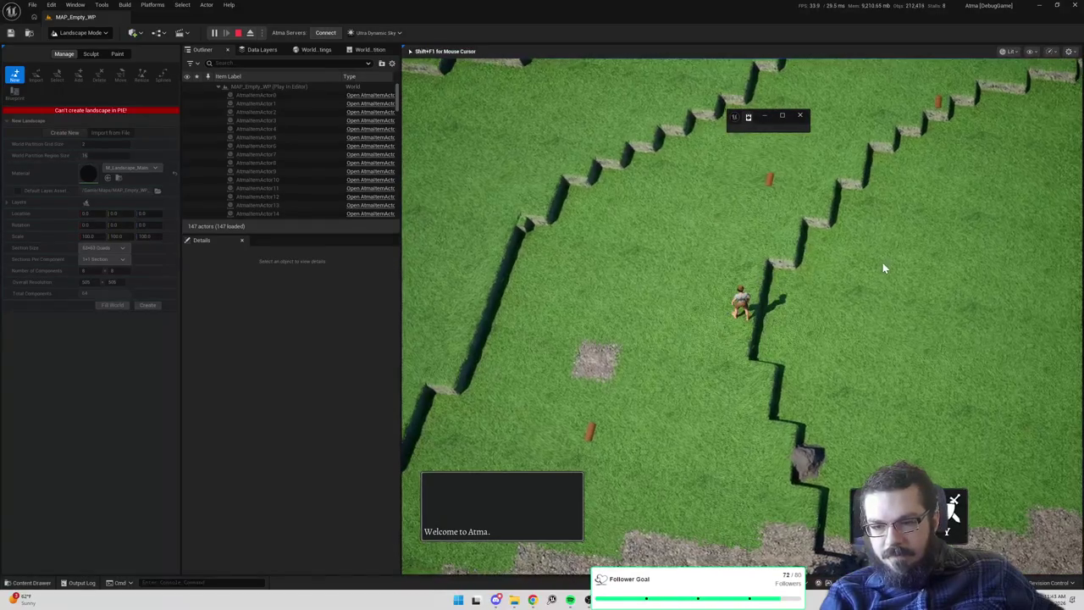
left_click(699, 218)
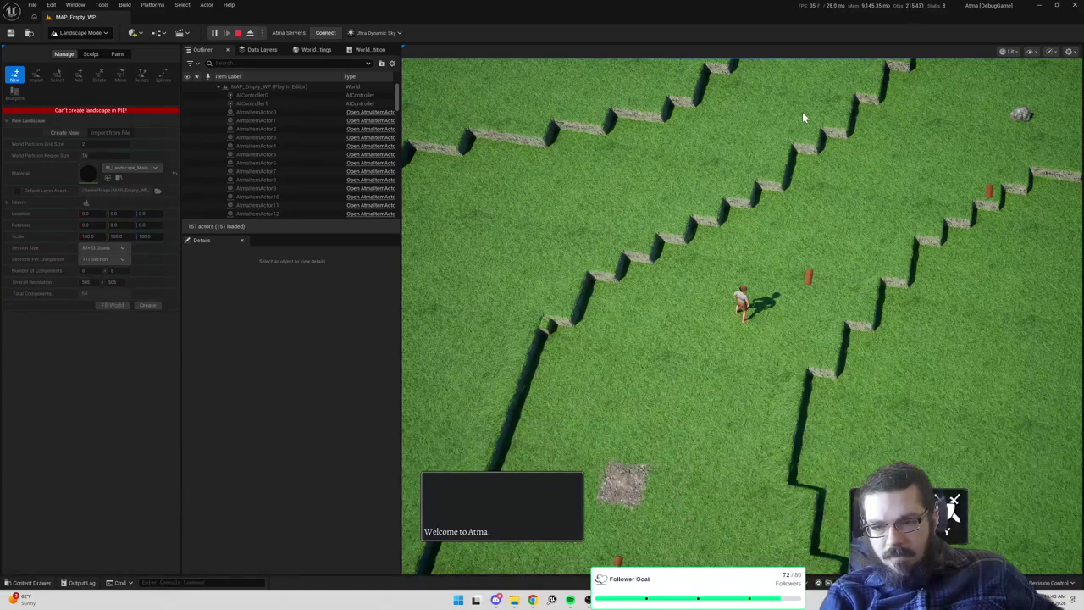
Walk the character along the cliff steps and across the grass terrace
left_click(864, 241)
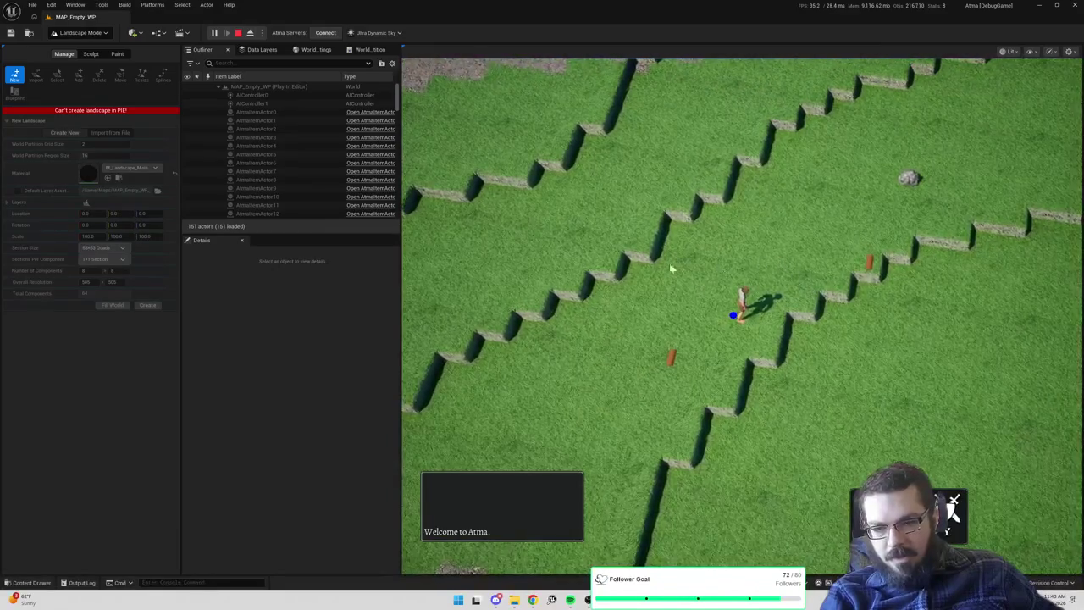
left_click(702, 157)
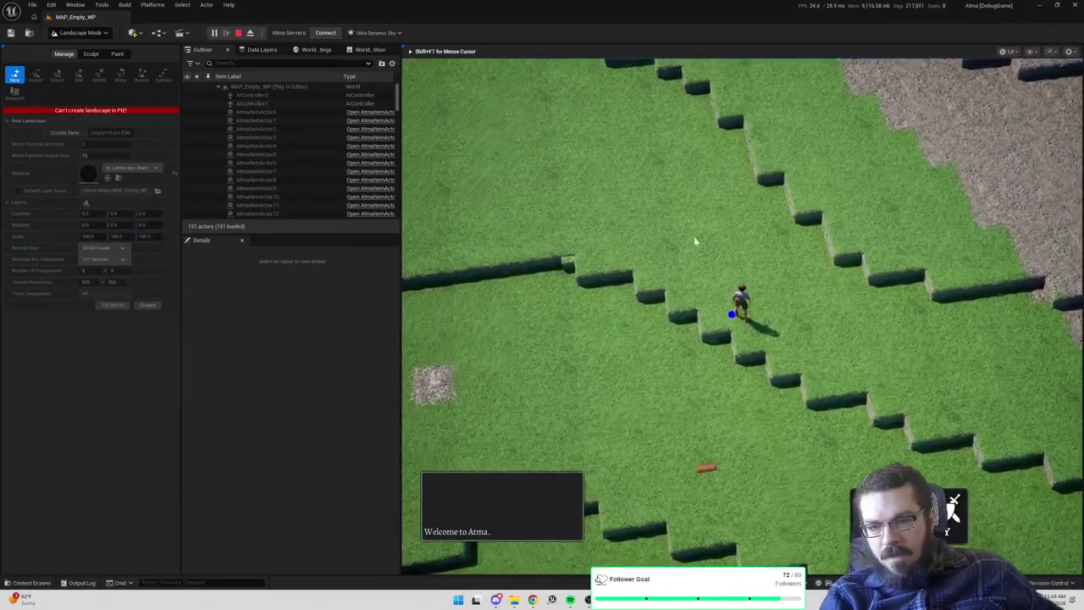
left_click(660, 300)
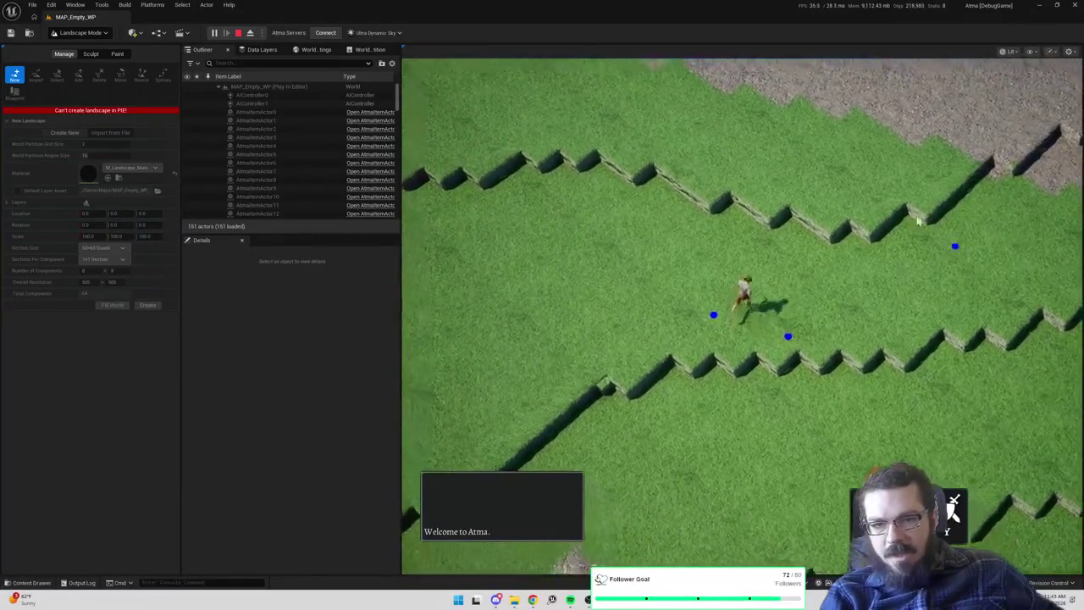
left_click(908, 202)
left_click(741, 239)
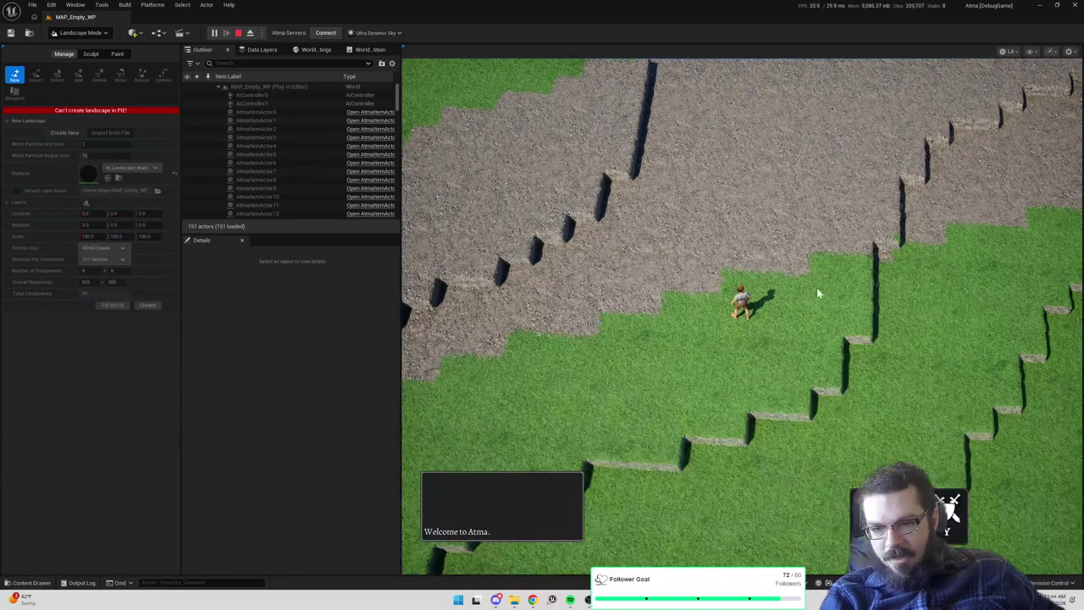
Walk the character along the gravel edge, then right across the grass strip
left_click(623, 348)
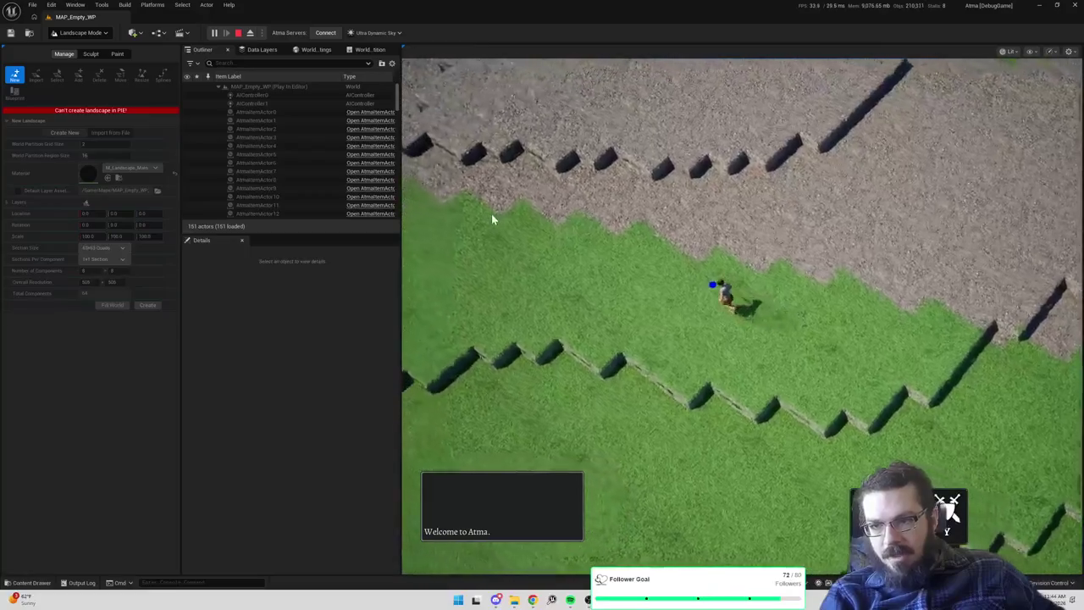
left_click(508, 218)
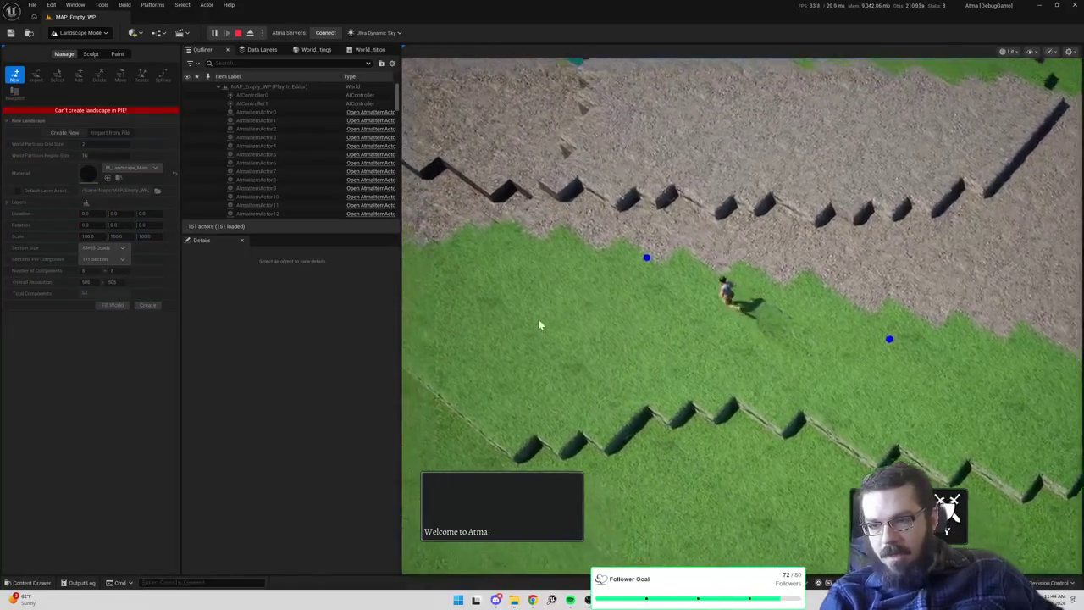
left_click(540, 320)
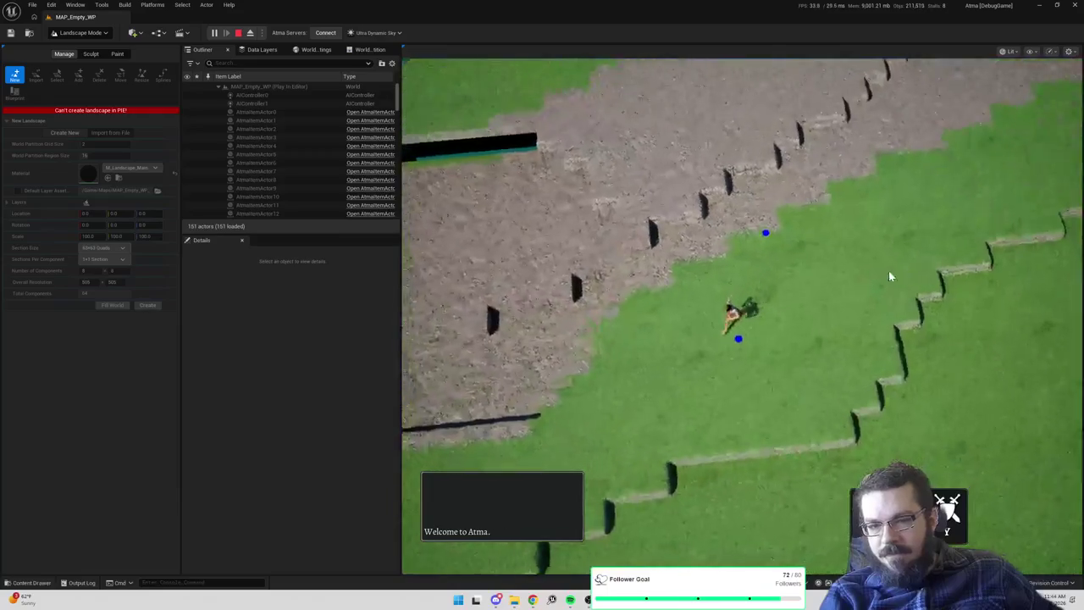
left_click(855, 212)
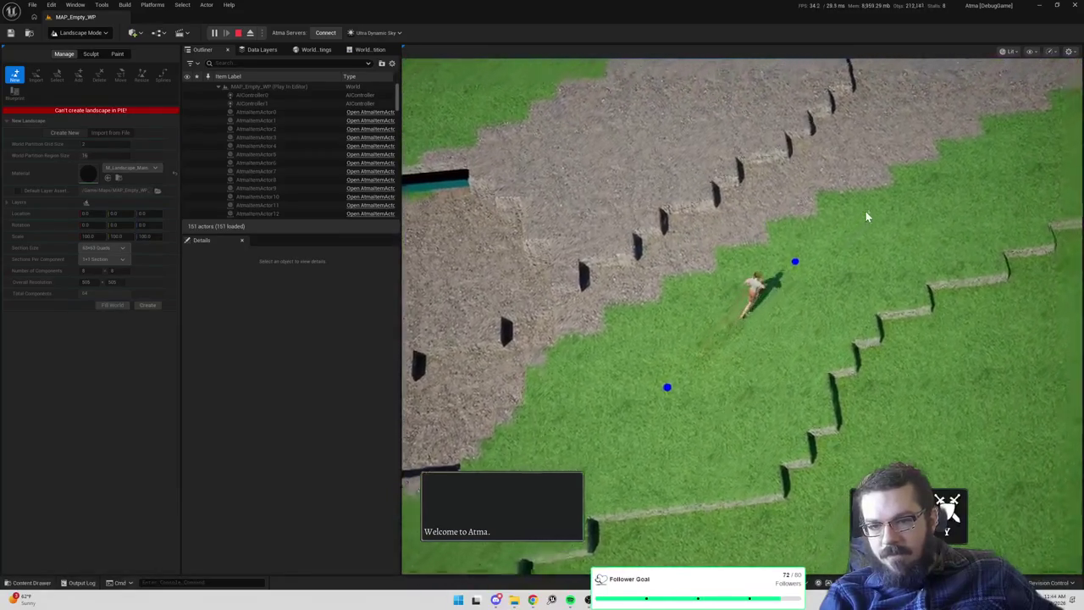
left_click(942, 212)
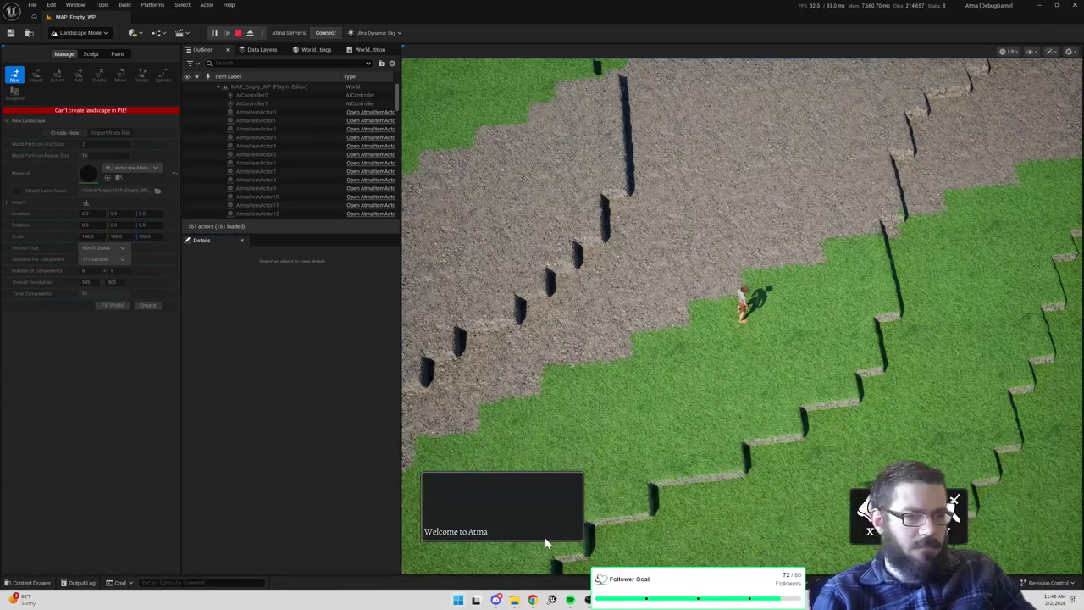
Bring the Notepad notes window up over the running game
key("super+r")
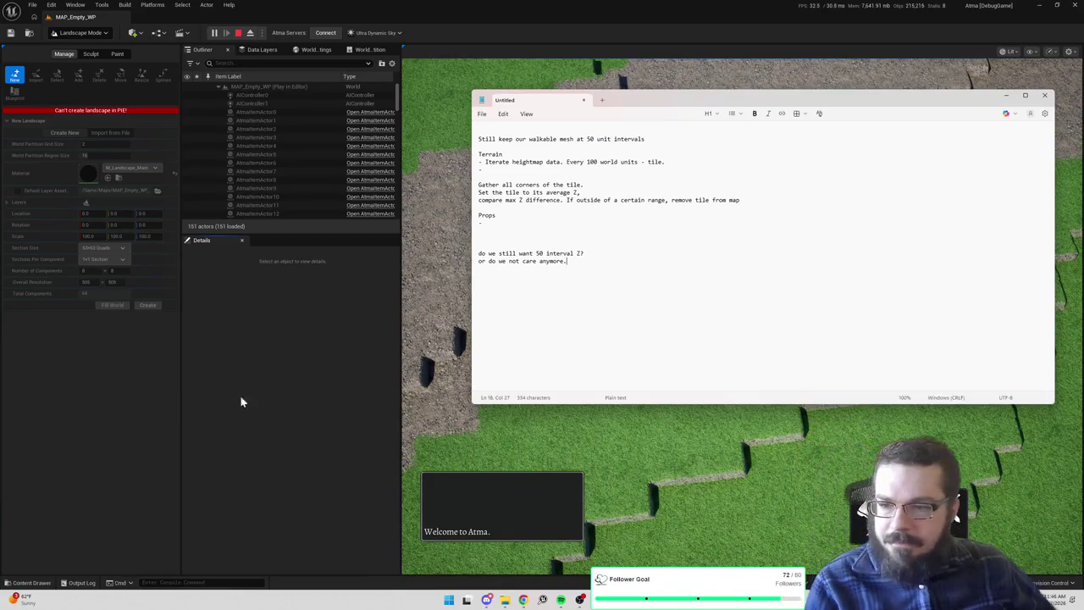
Replace the notes with a 'Tile editor-' list: Change height, Change tile type, Paint text
key("ctrl+a")
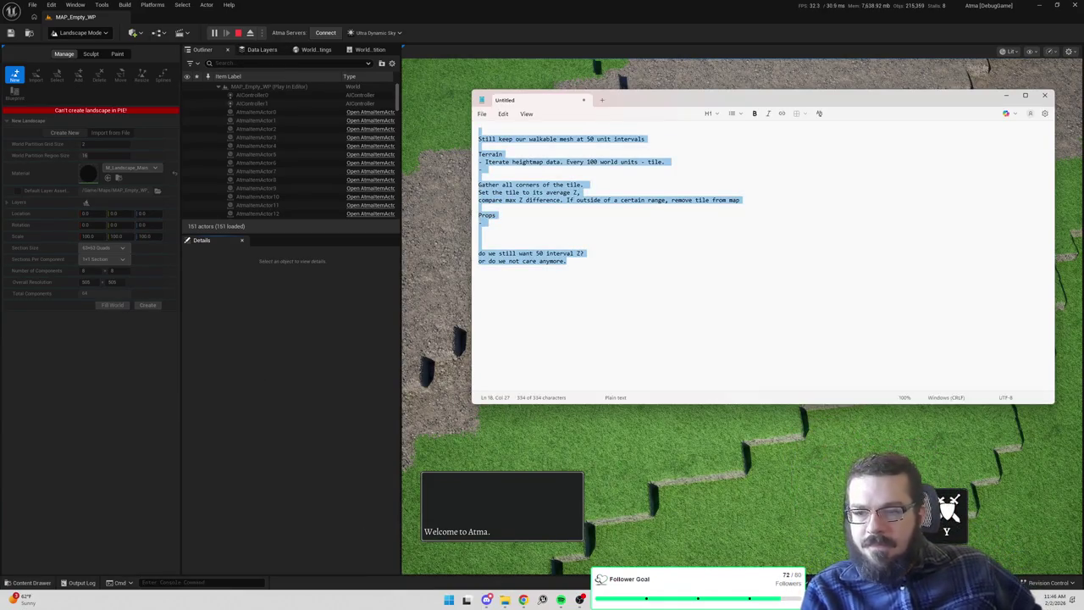
key("Return")
type("Tile editor-")
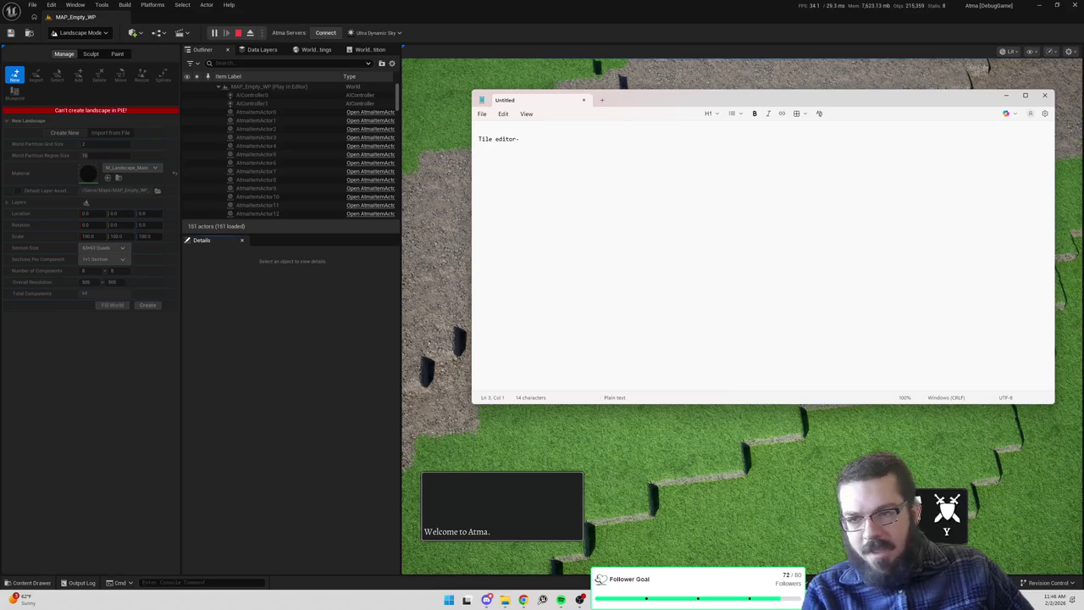
type("Change ")
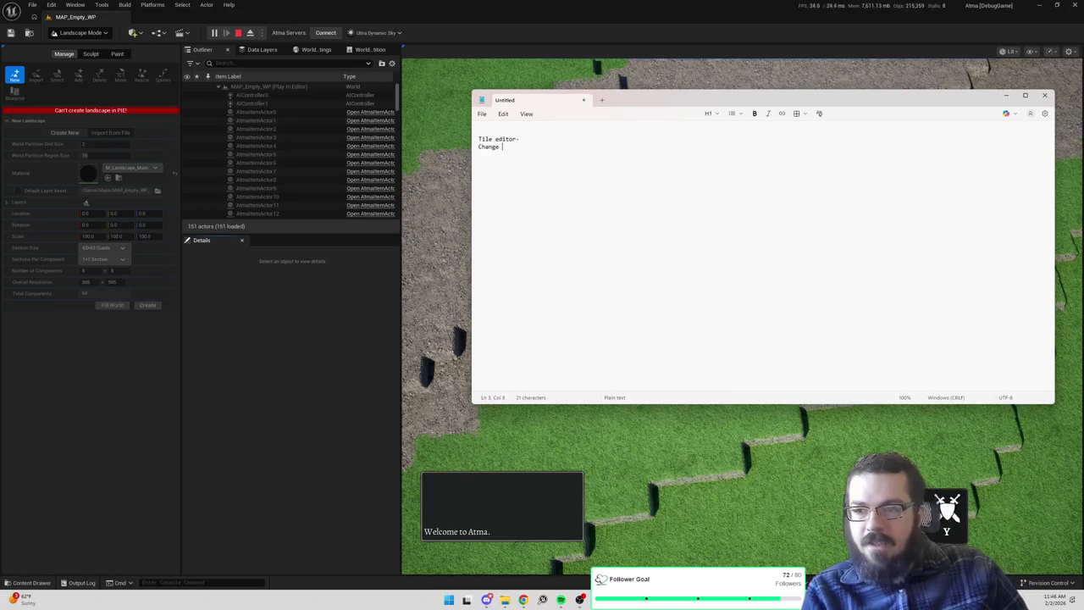
type("height ")
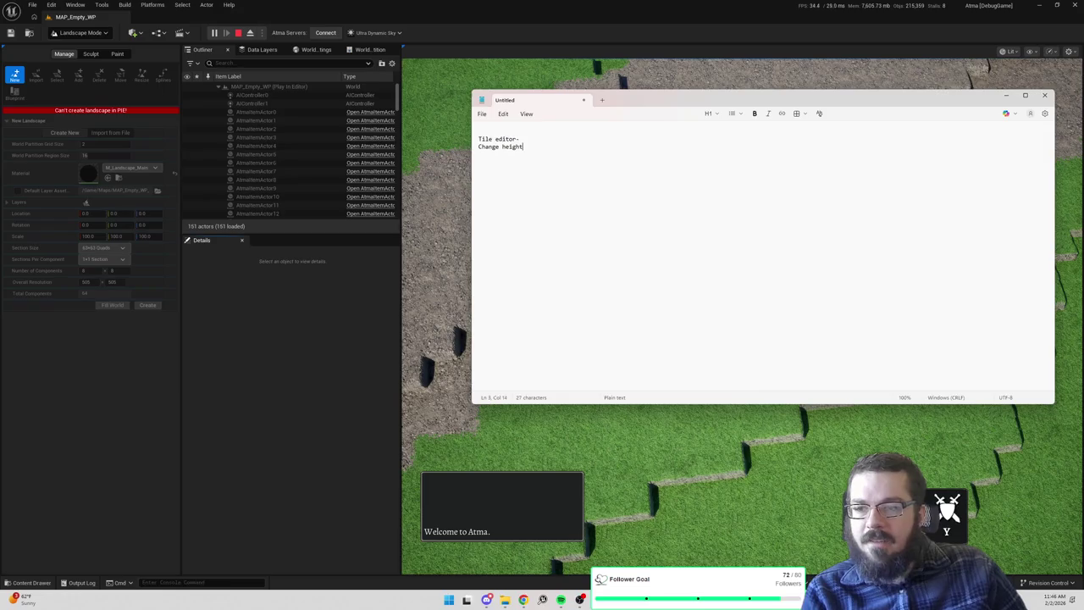
type("Change tile type ")
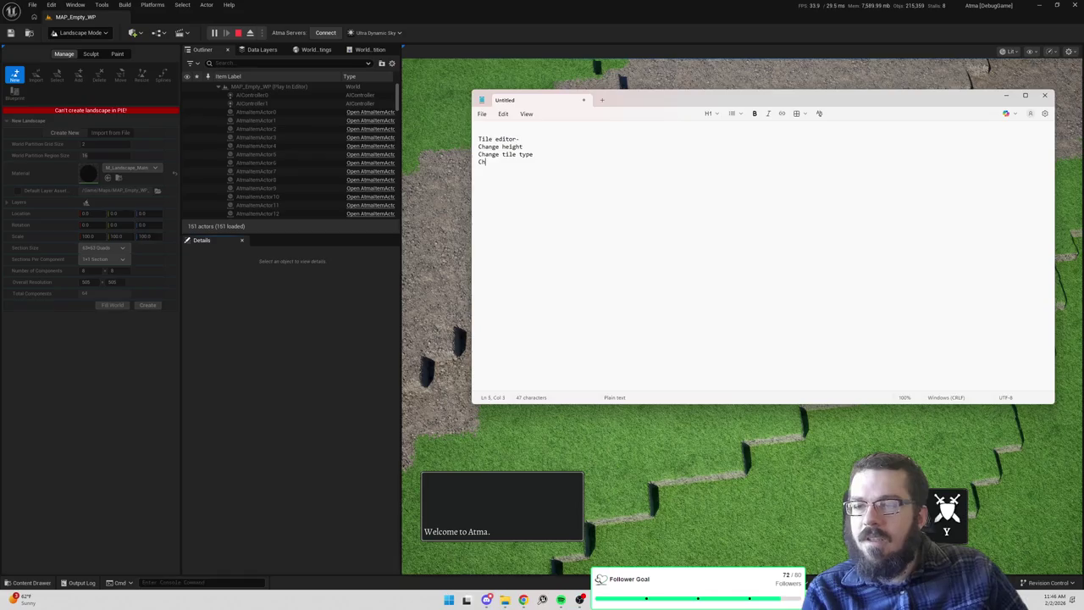
type("Paint ")
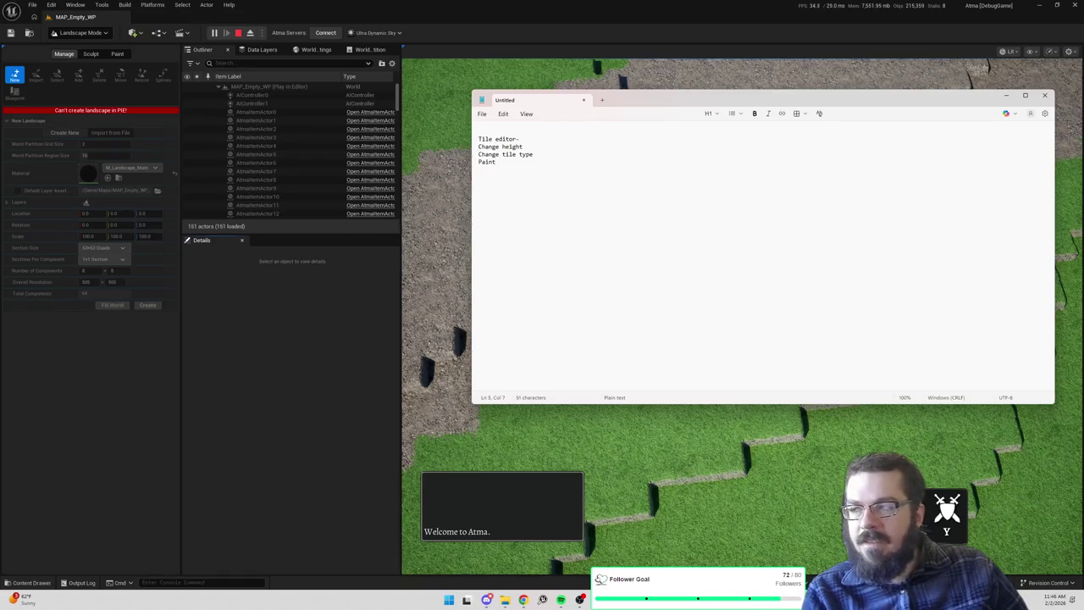
type("text")
Reword 'Paint text' to 'Paint material', add 'Paint material weight', and return to the game
key("BackSpace")
key("BackSpace")
key("BackSpace")
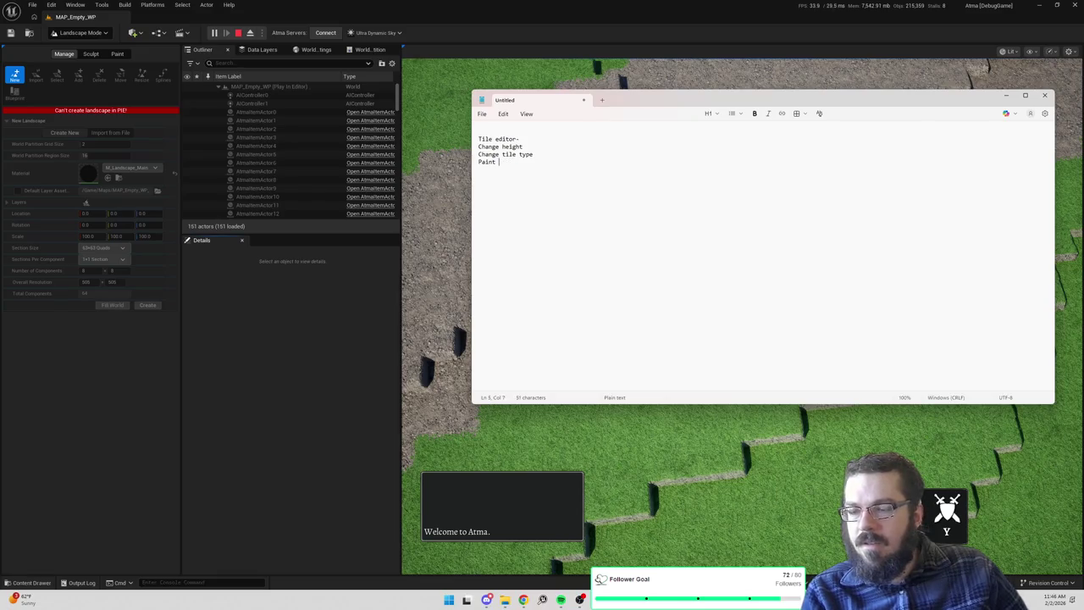
type("material")
key("Return")
type("Paint ")
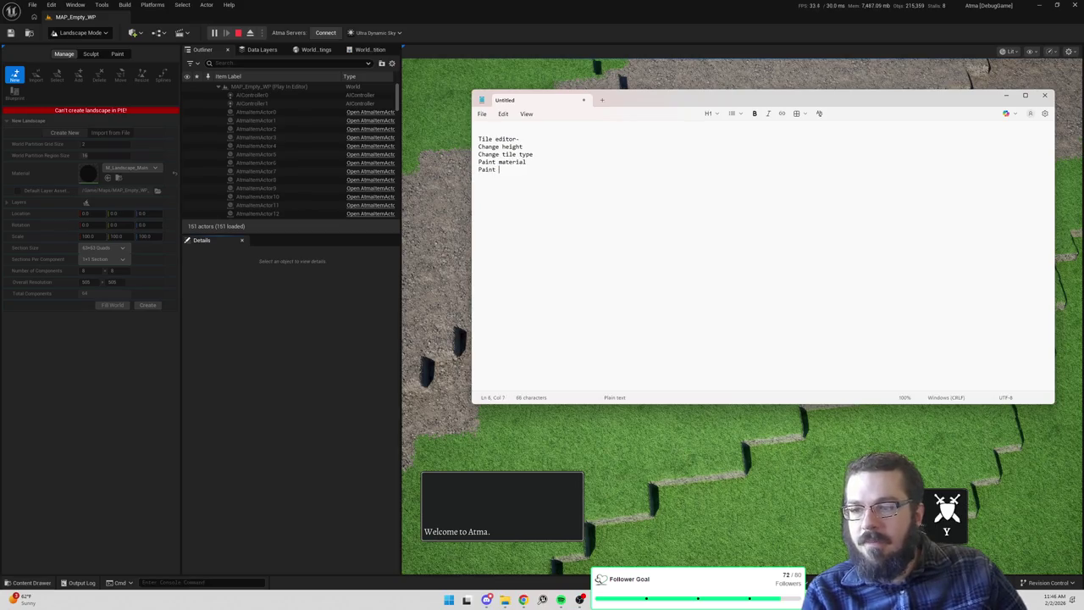
type("material weight")
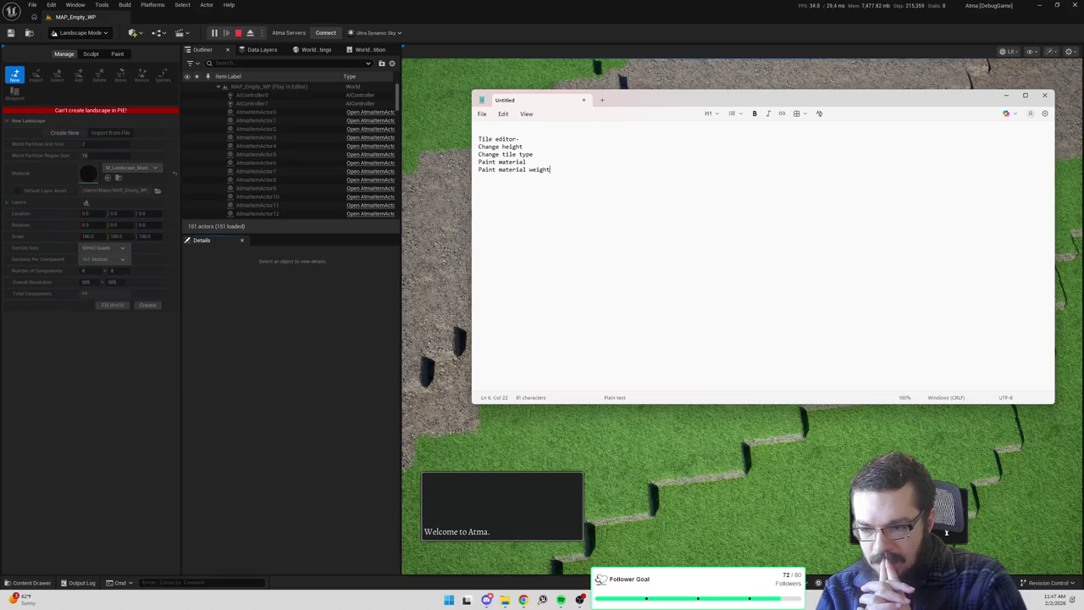
left_click(673, 430)
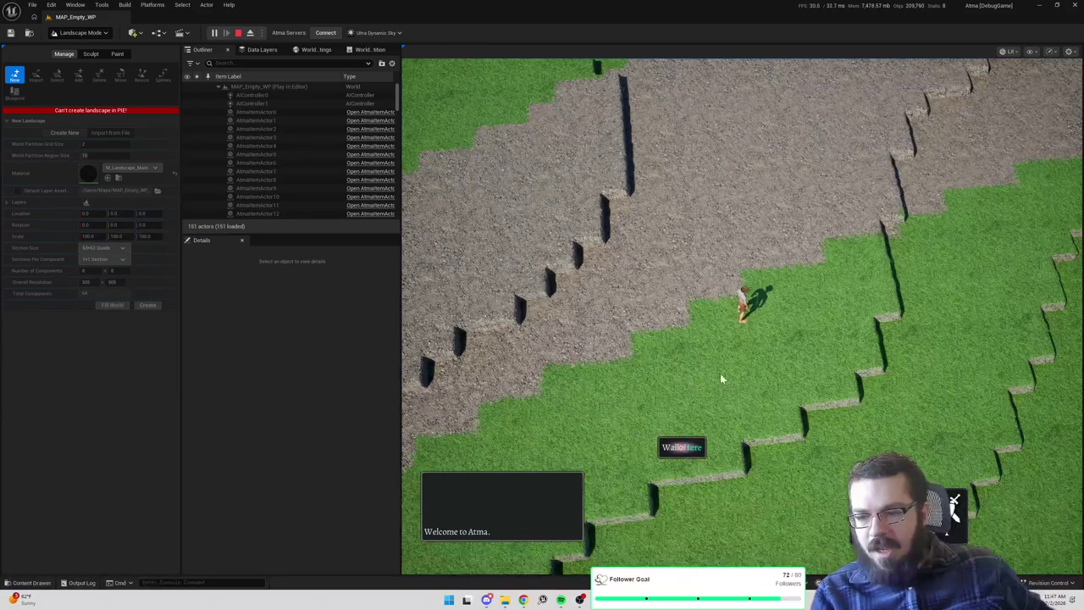
Eject with F8 and fly a free camera over the painted dirt and grass edges, then bring Notepad forward
key("F8")
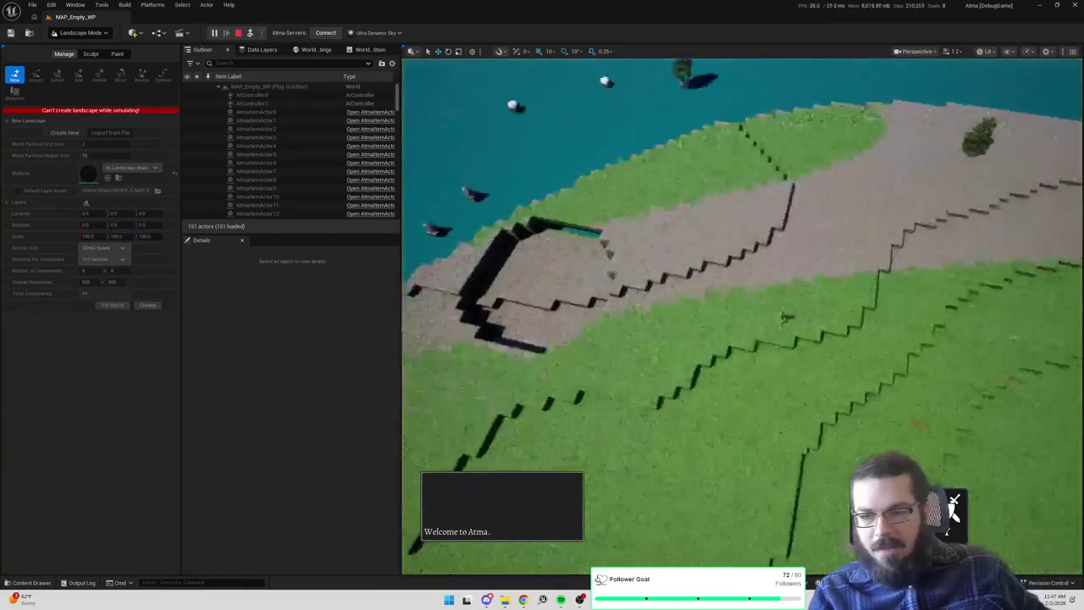
scroll(742, 315, "up", 10)
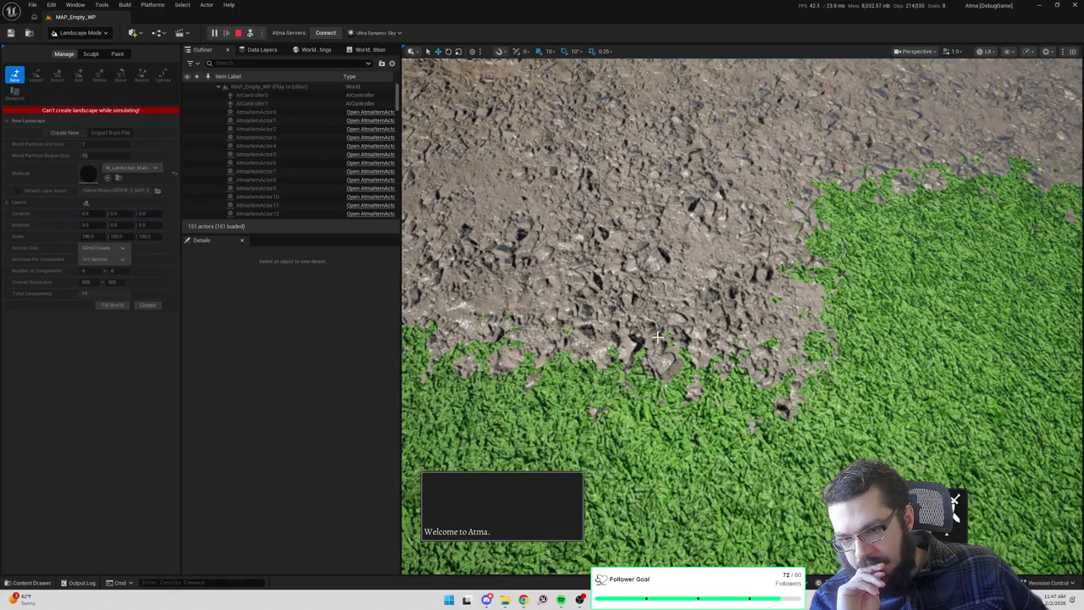
left_click_drag(762, 104, 742, 189)
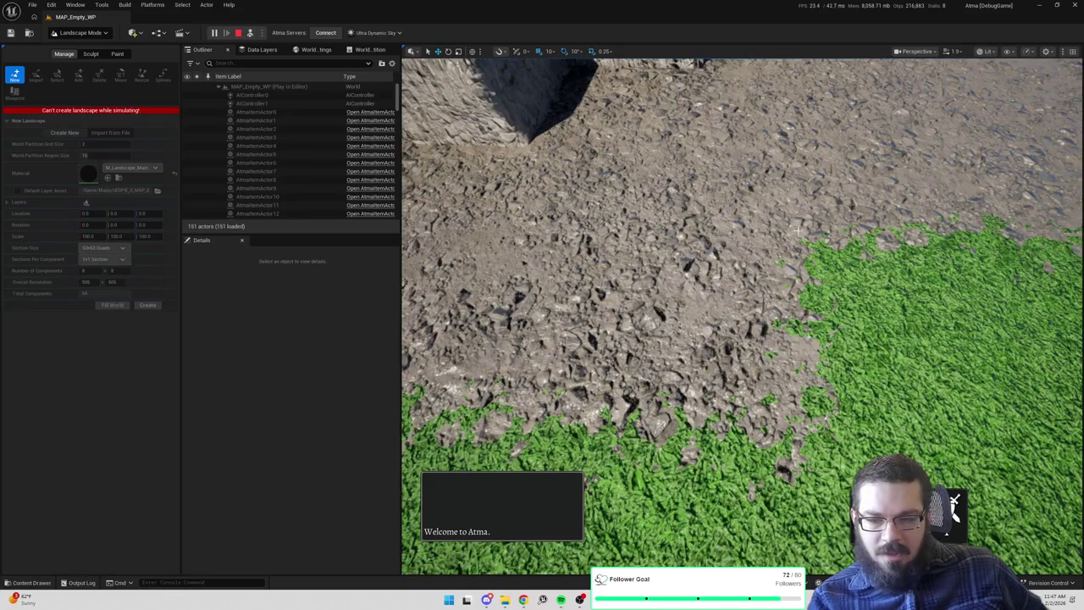
key("w")
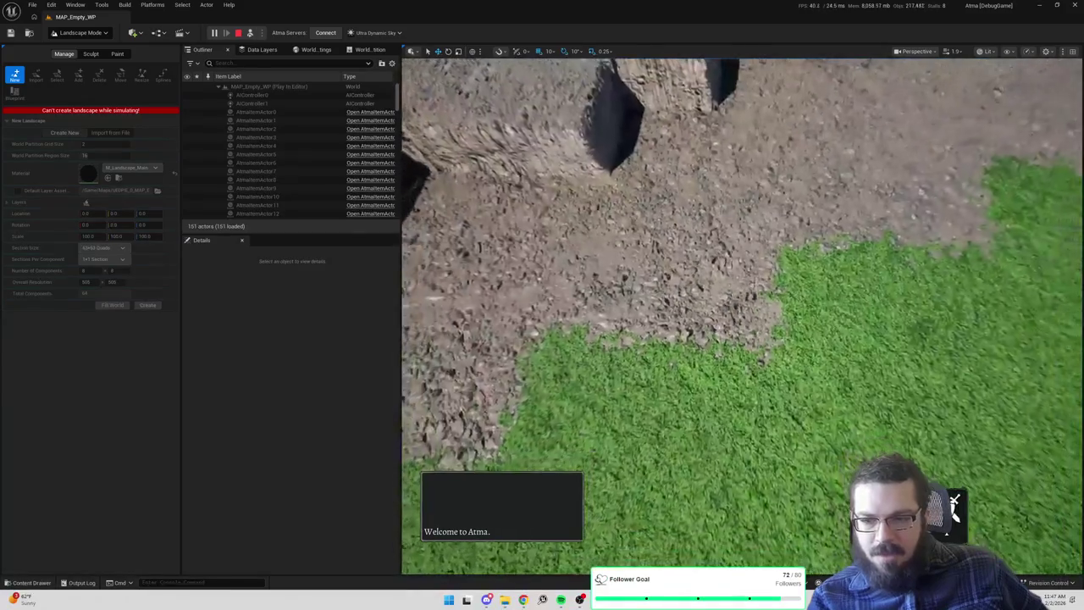
key("alt+Tab")
key("alt+Tab")
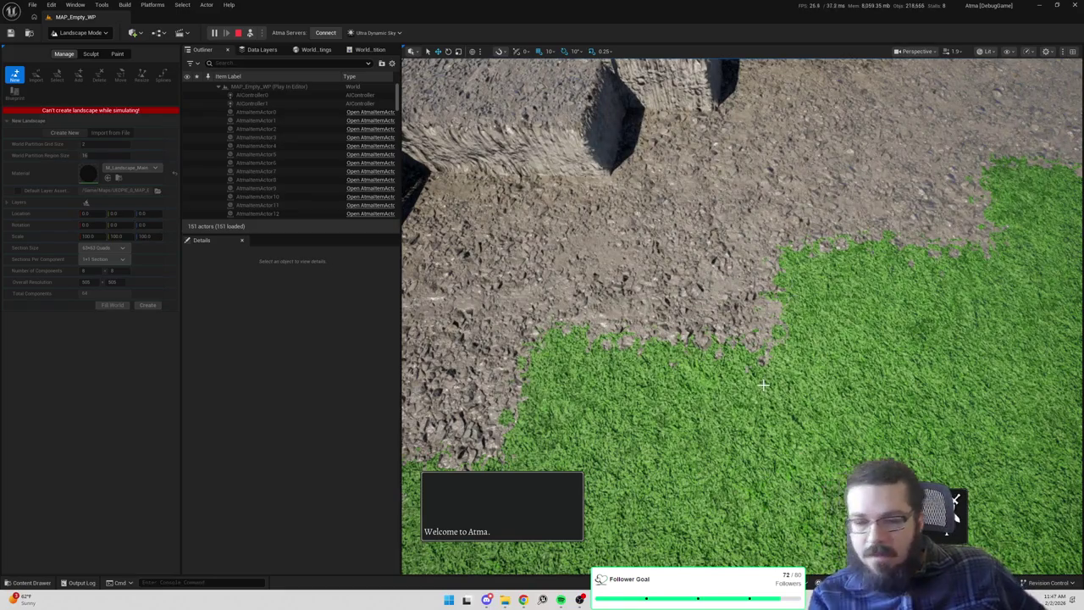
scroll(763, 384, "down", 5)
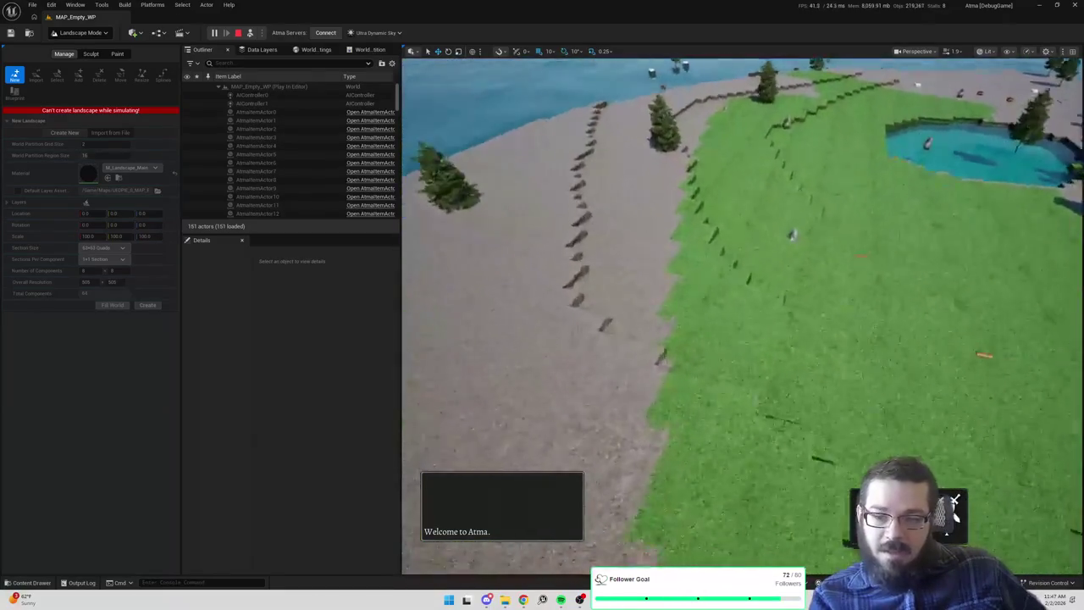
scroll(742, 317, "up", 5)
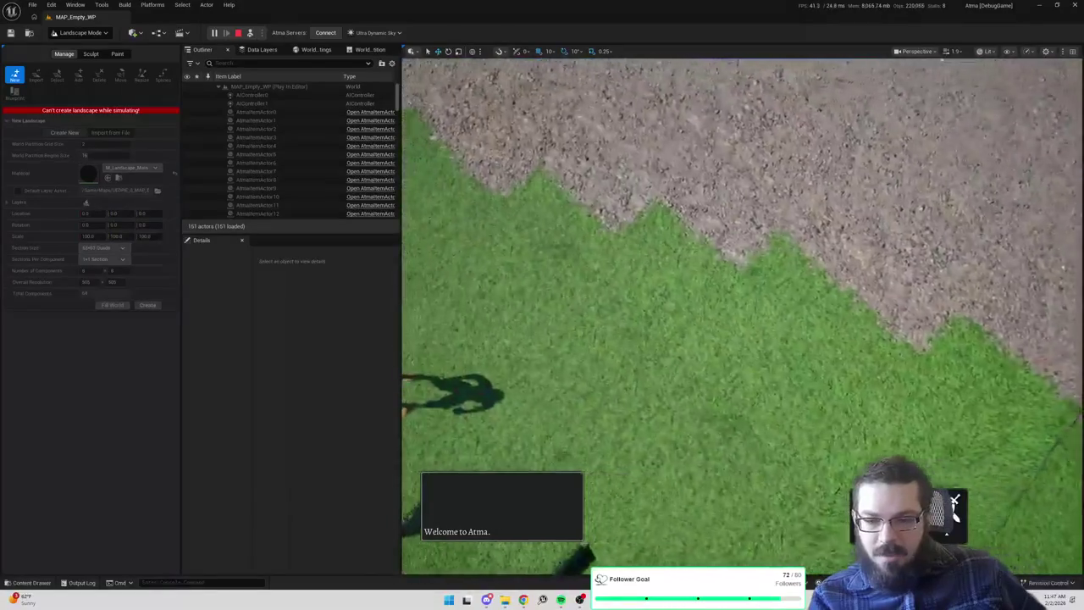
scroll(742, 317, "down", 3)
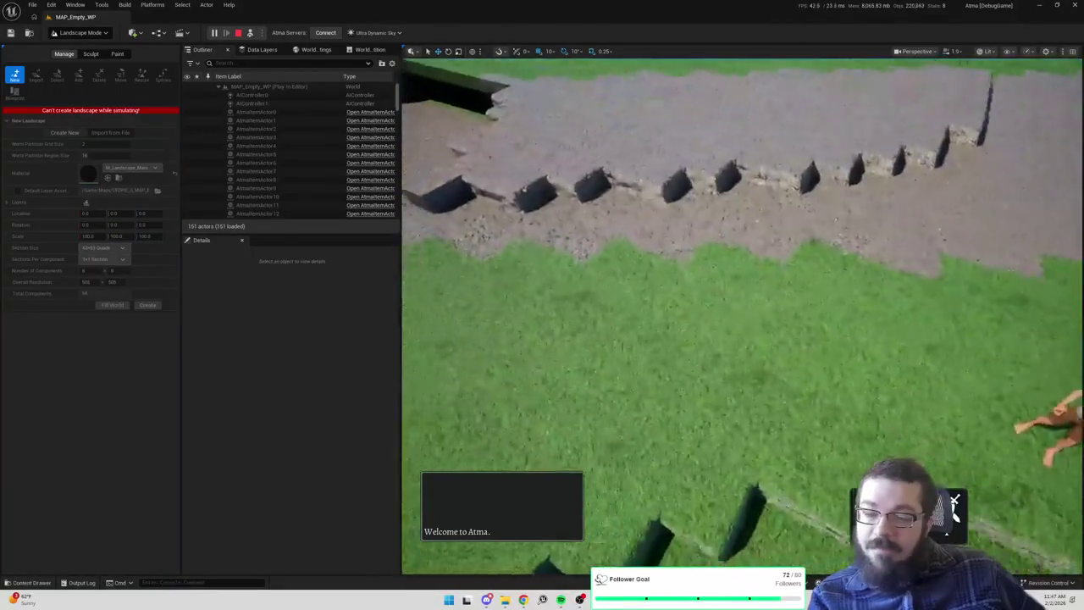
scroll(742, 317, "down", 5)
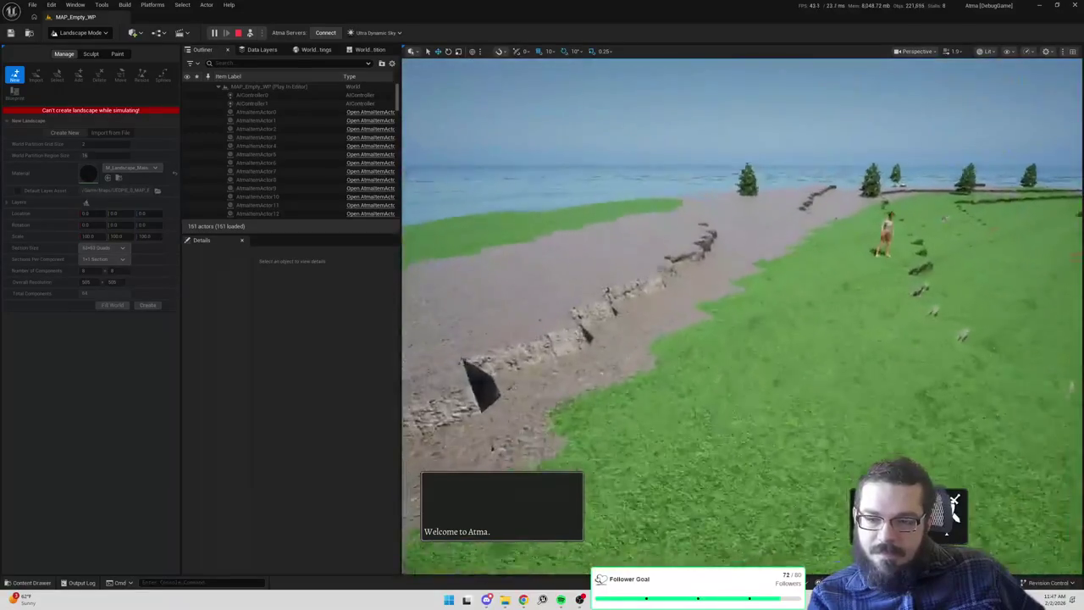
scroll(742, 317, "up", 5)
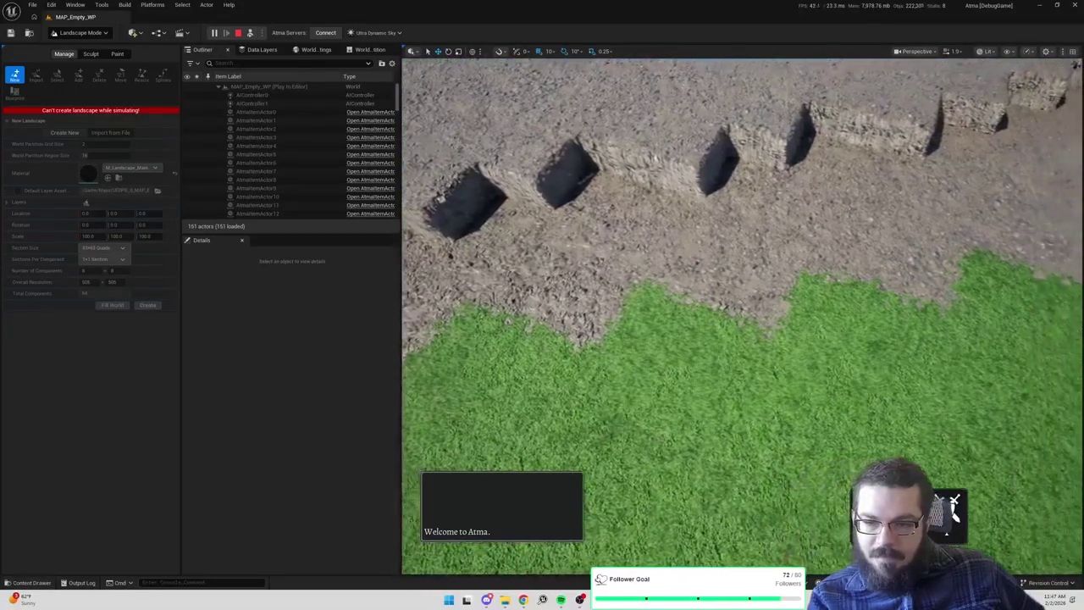
scroll(742, 317, "up", 5)
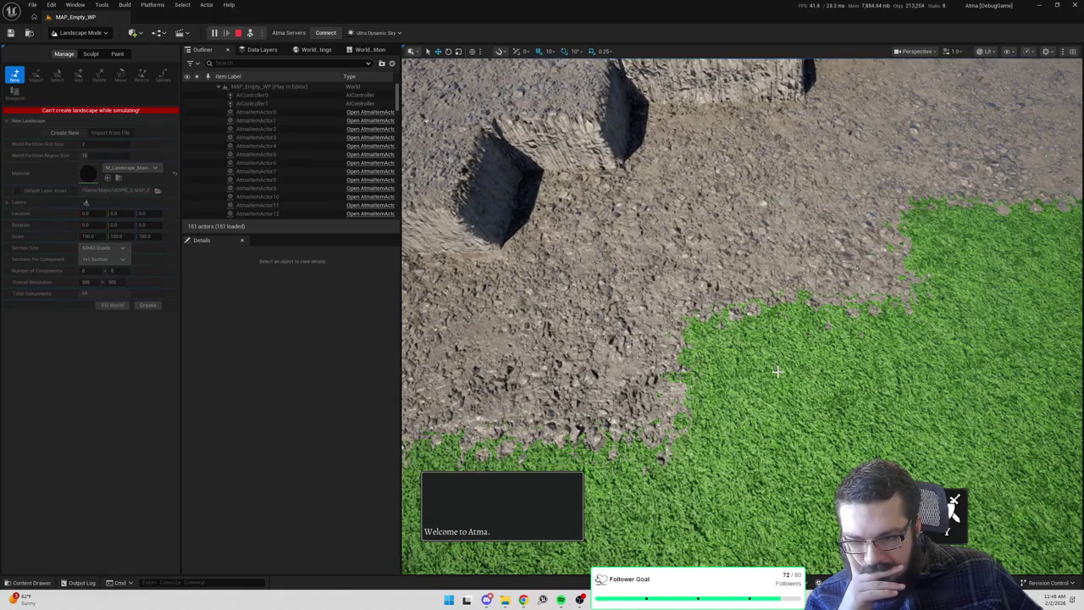
mouse_move(778, 371)
left_mouse_down()
mouse_move(778, 246)
mouse_move(777, 385)
mouse_move(778, 279)
mouse_move(777, 381)
mouse_move(777, 339)
mouse_move(821, 313)
left_mouse_up()
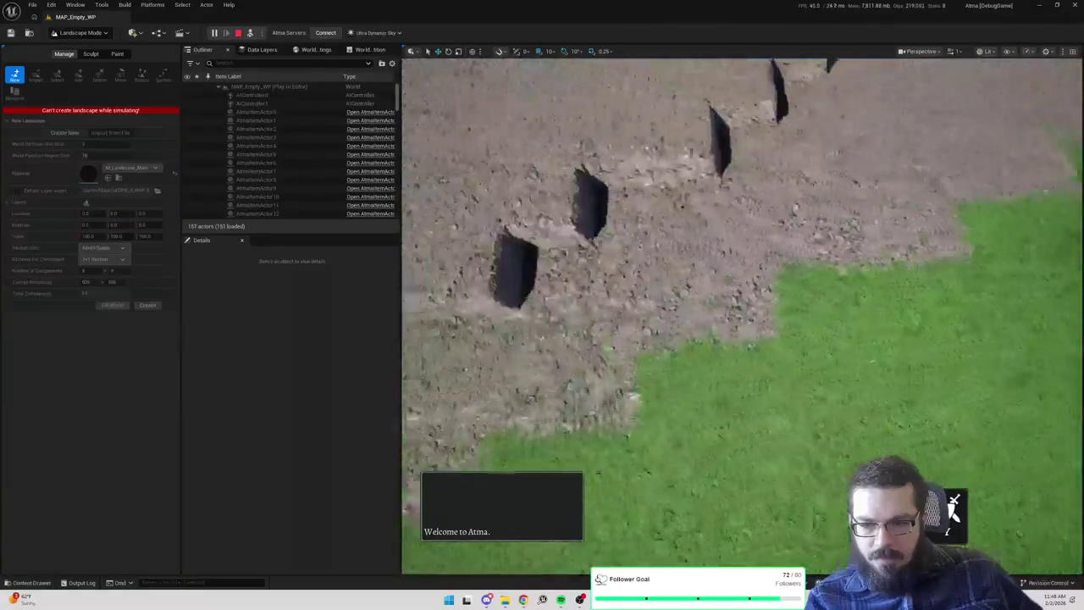
key("alt+Tab")
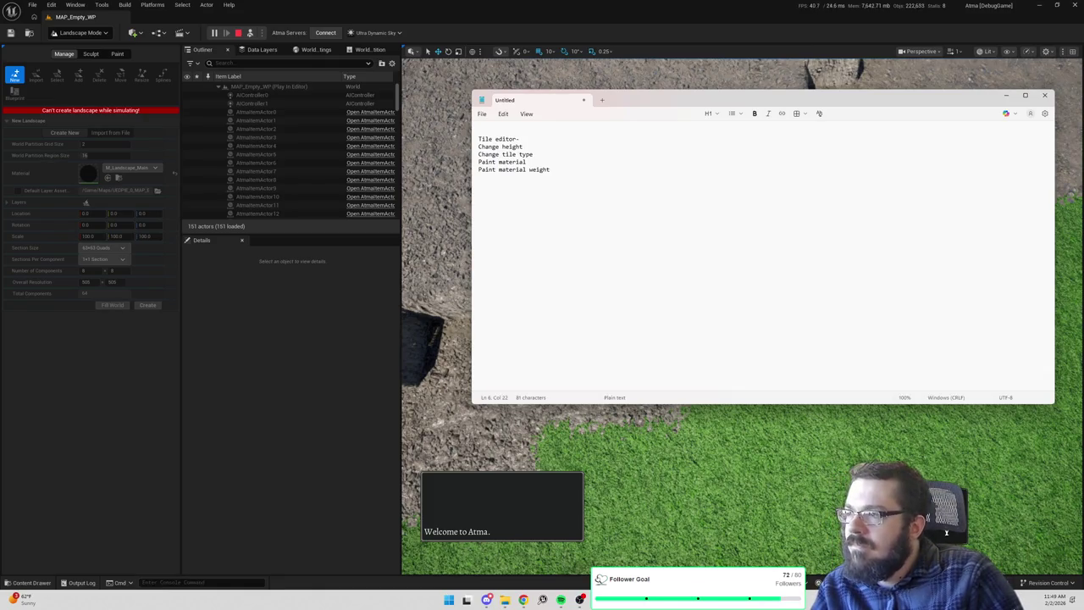
Append 'aka mesh' to the 'Change tile type' line and switch back to Unreal
key("Up")
key("Up")
type("aka mesh")
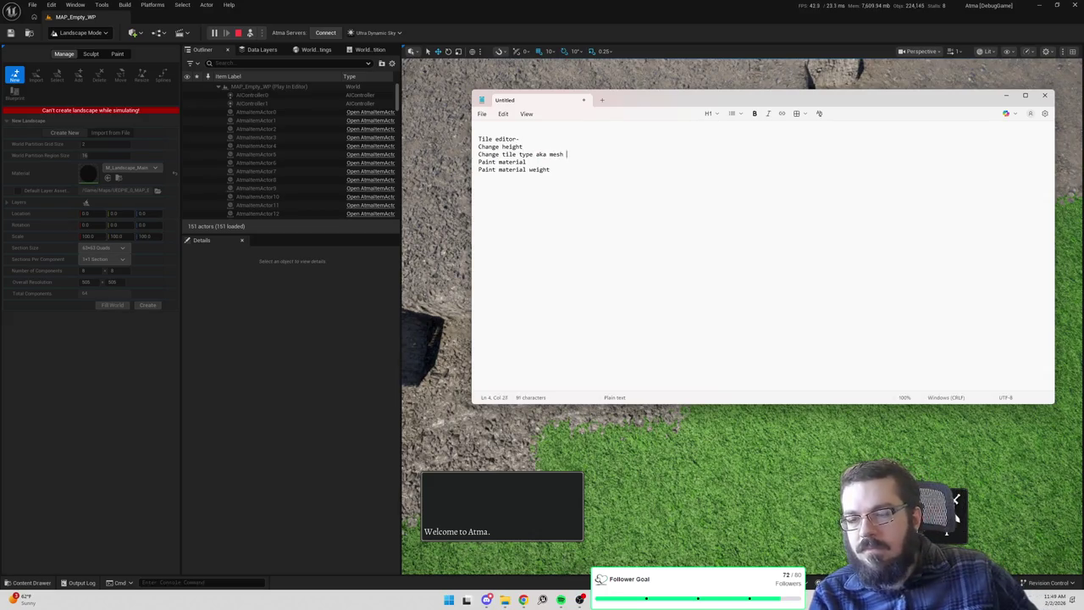
key("alt+Tab")
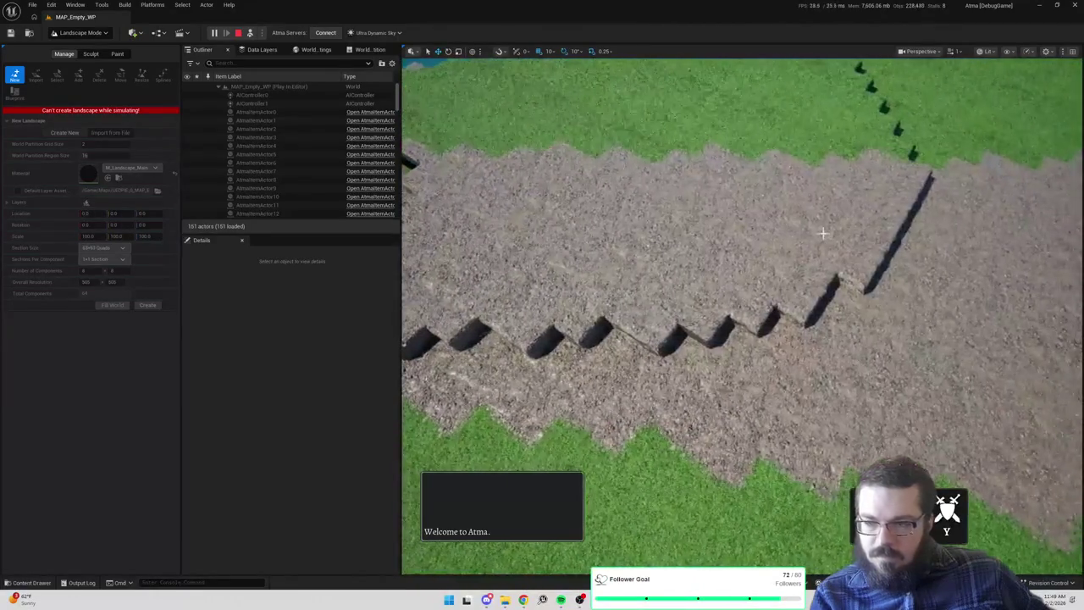
Leave the editor mode unchanged and make the level viewport fullscreen with F11
left_click(103, 34)
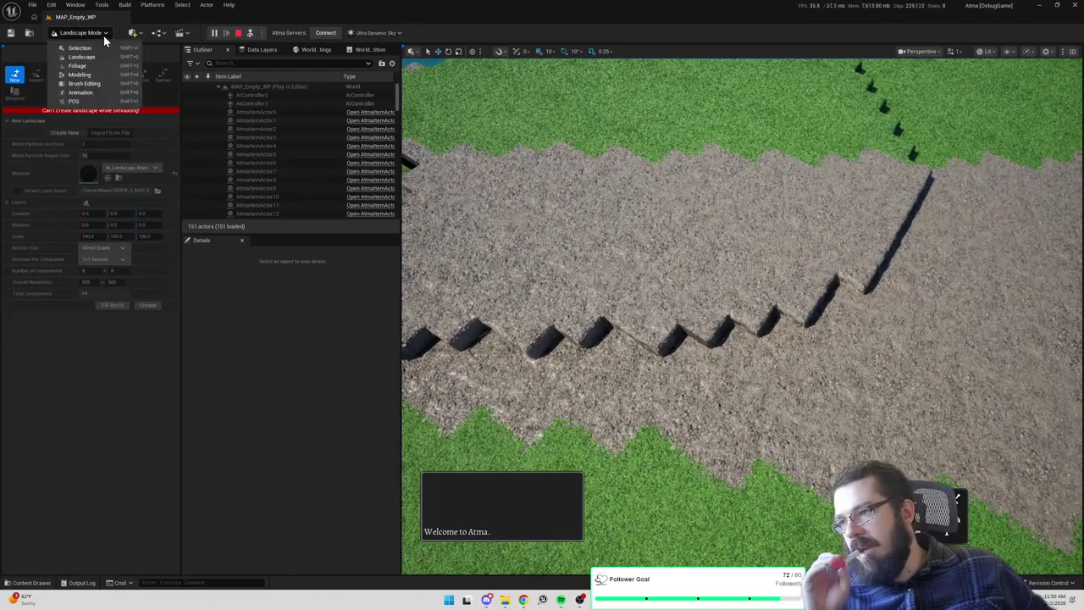
left_click(102, 32)
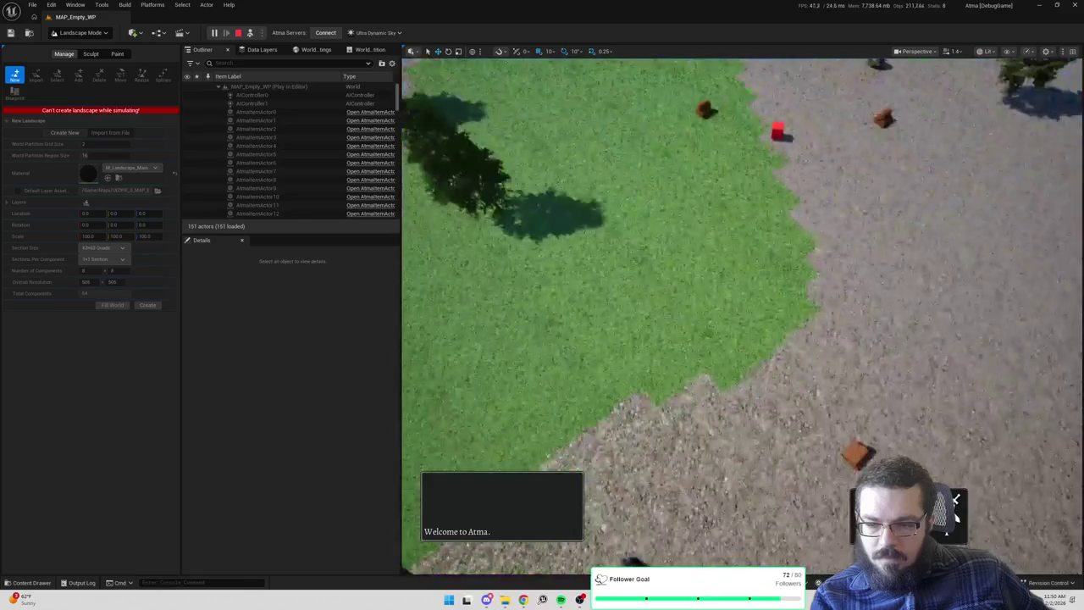
key("F11")
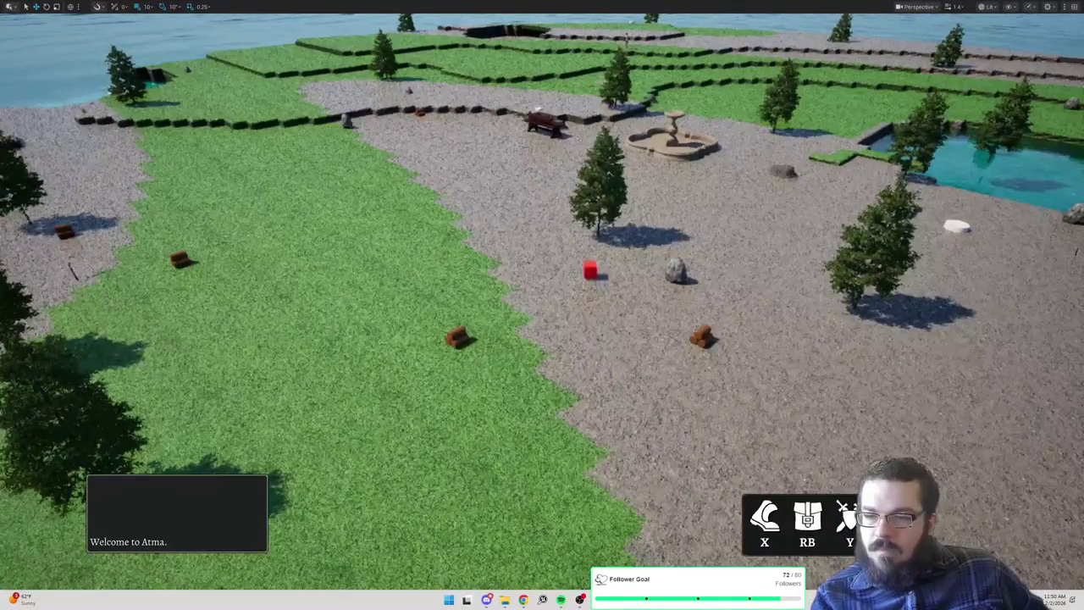
Fly the fullscreen camera back across the map, then resume playing as the character with Alt+P
key("a")
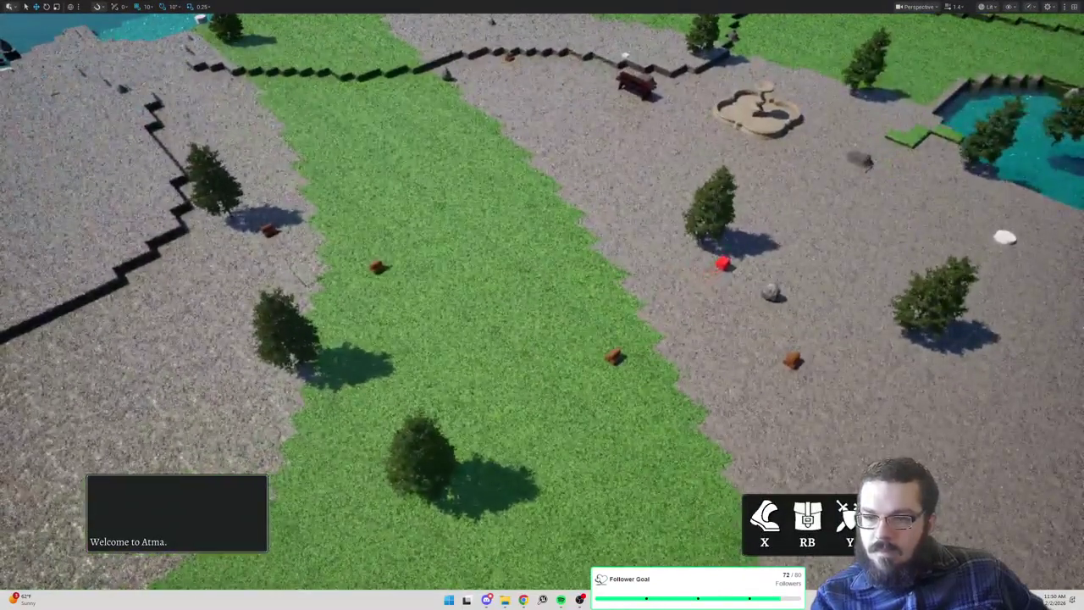
key("s")
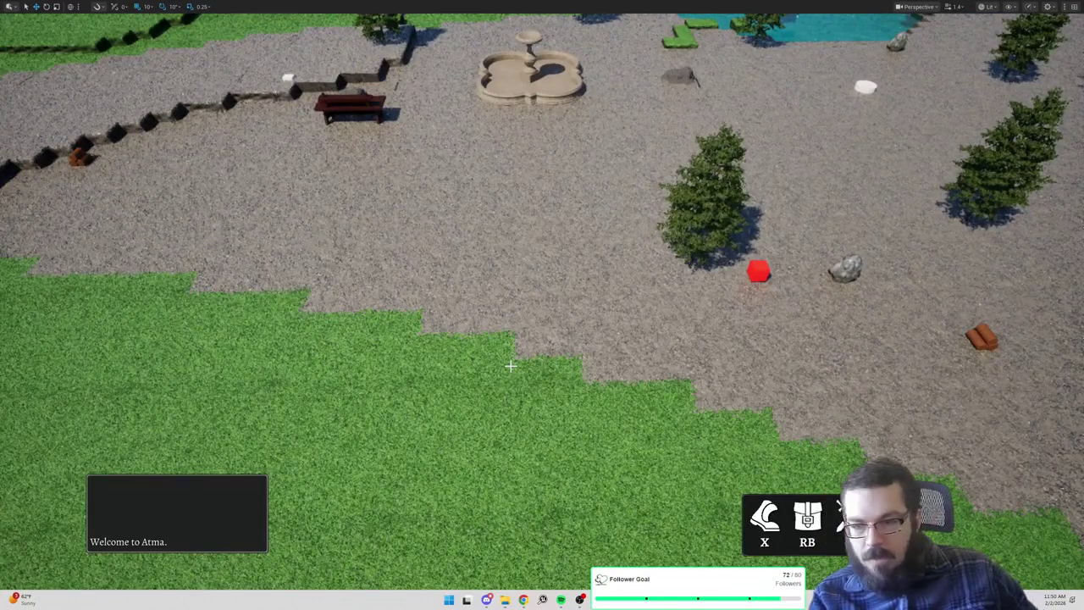
key("alt+p")
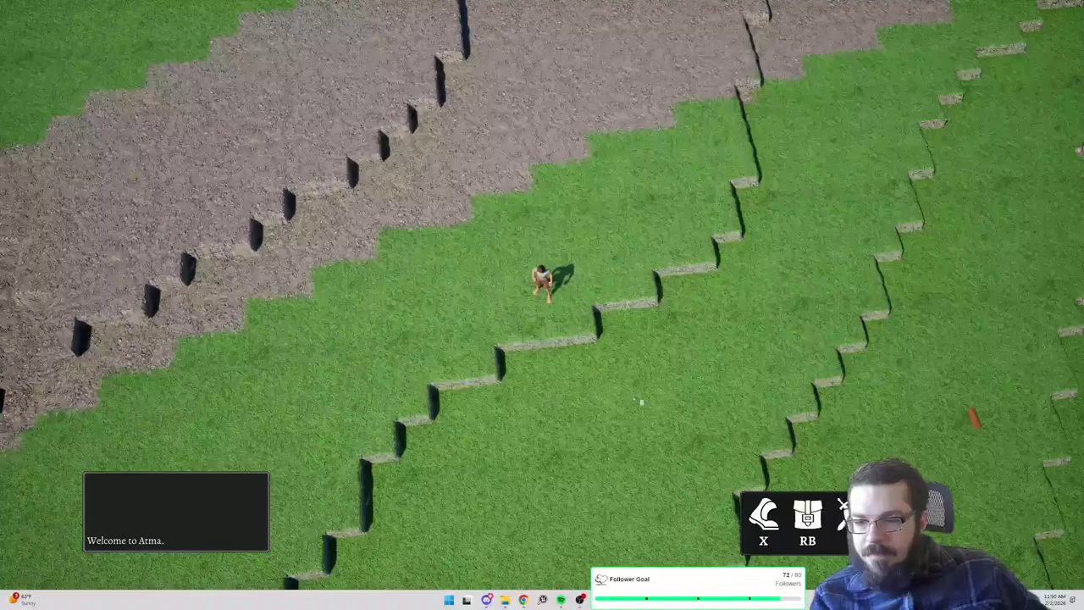
Walk the character across the grass field, past the bench and over the gravel
left_click(392, 356)
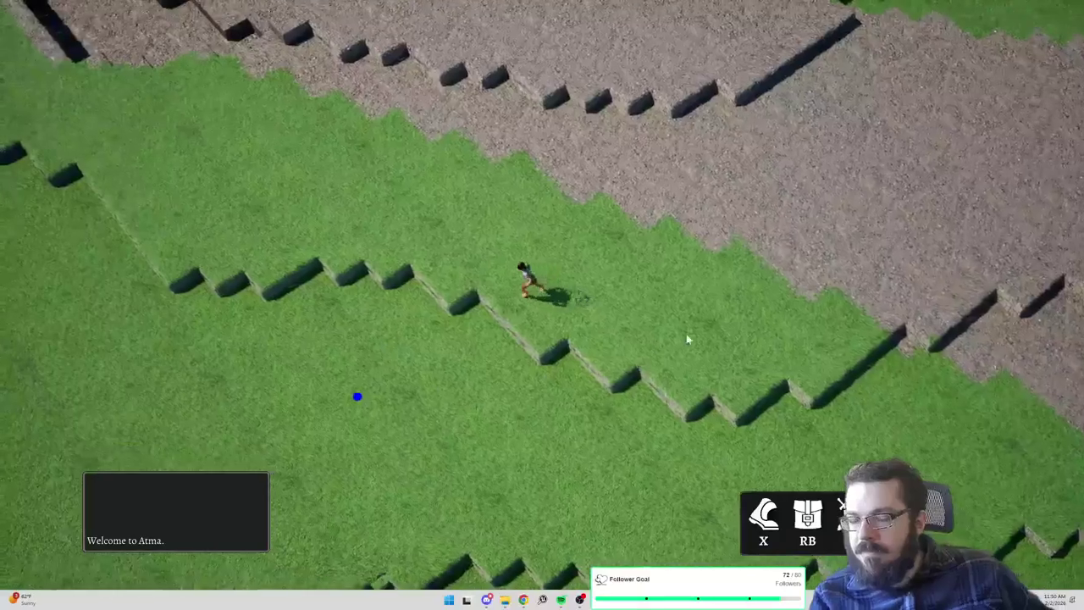
left_click(366, 144)
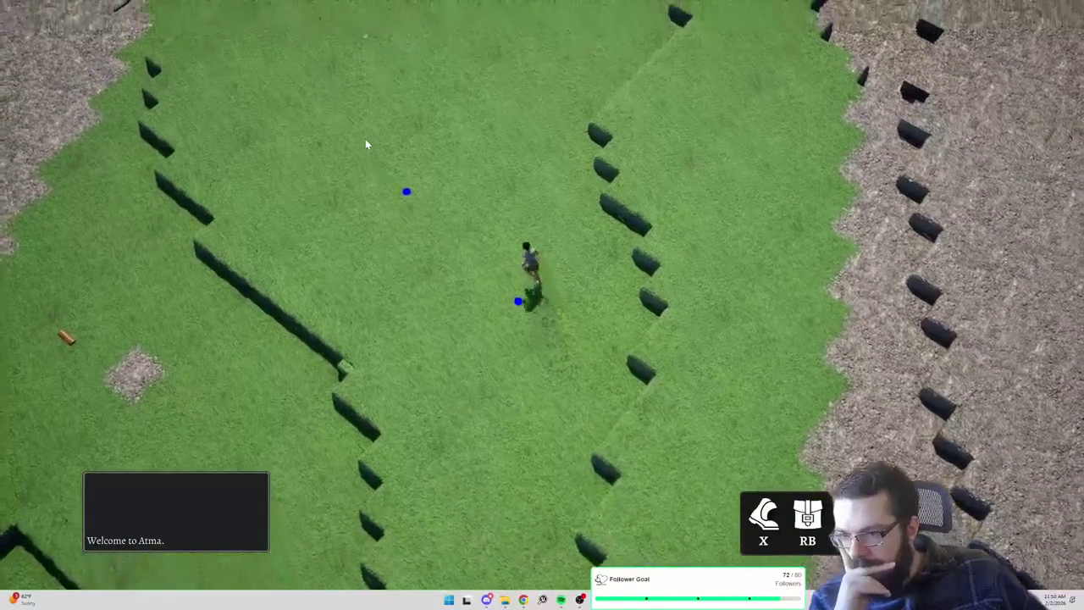
left_click(318, 164)
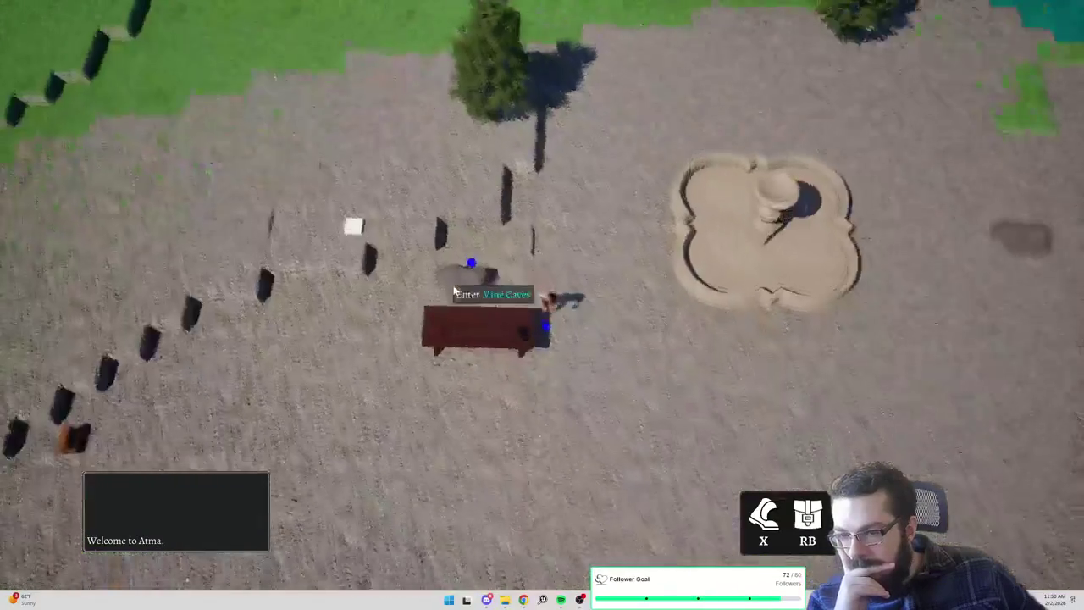
left_click(582, 169)
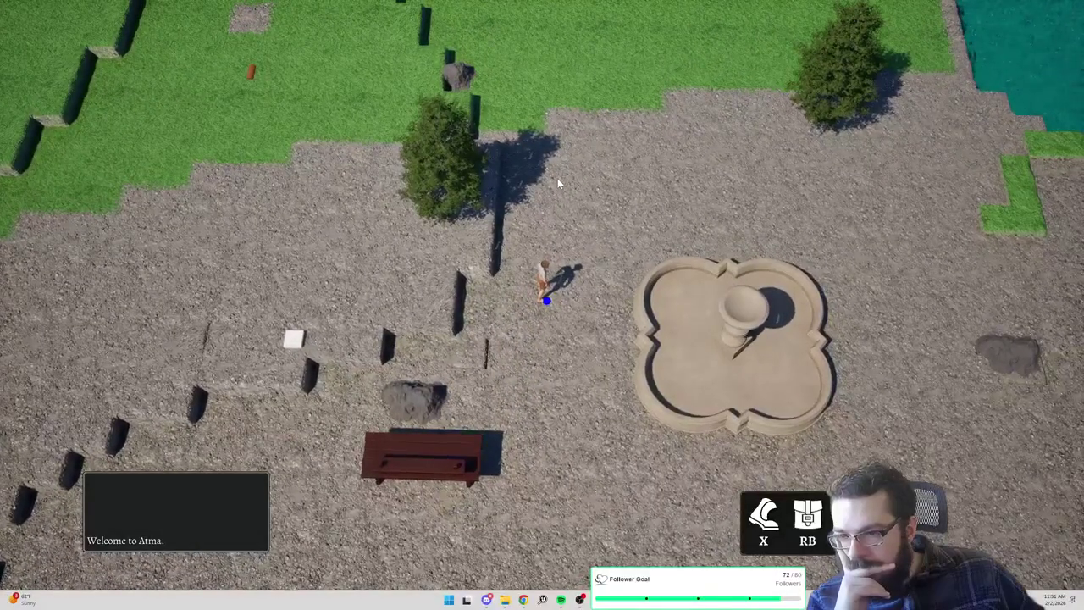
left_click(359, 193)
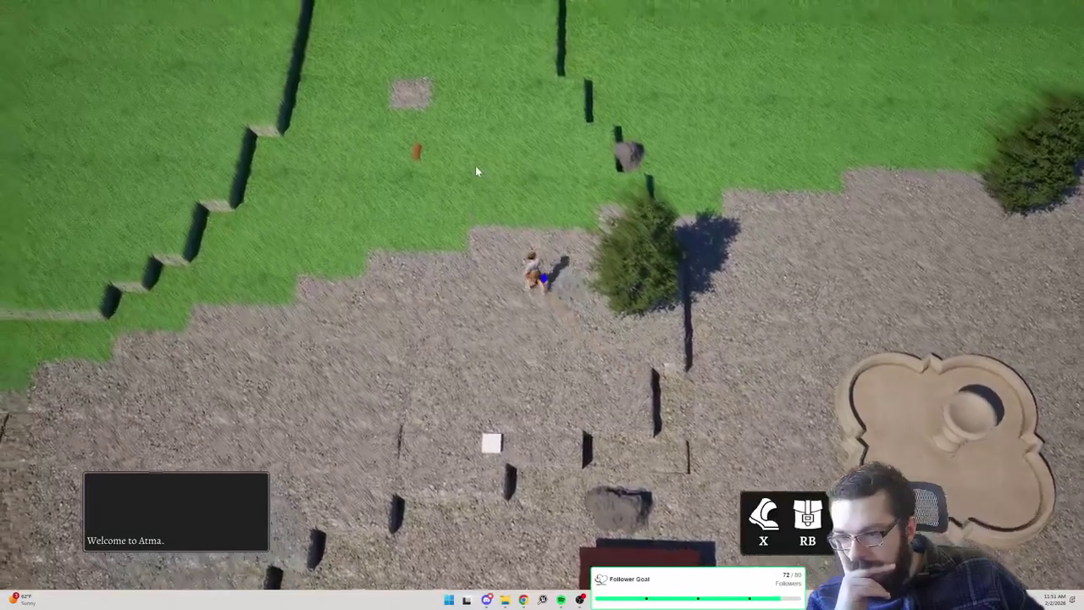
left_click(476, 171)
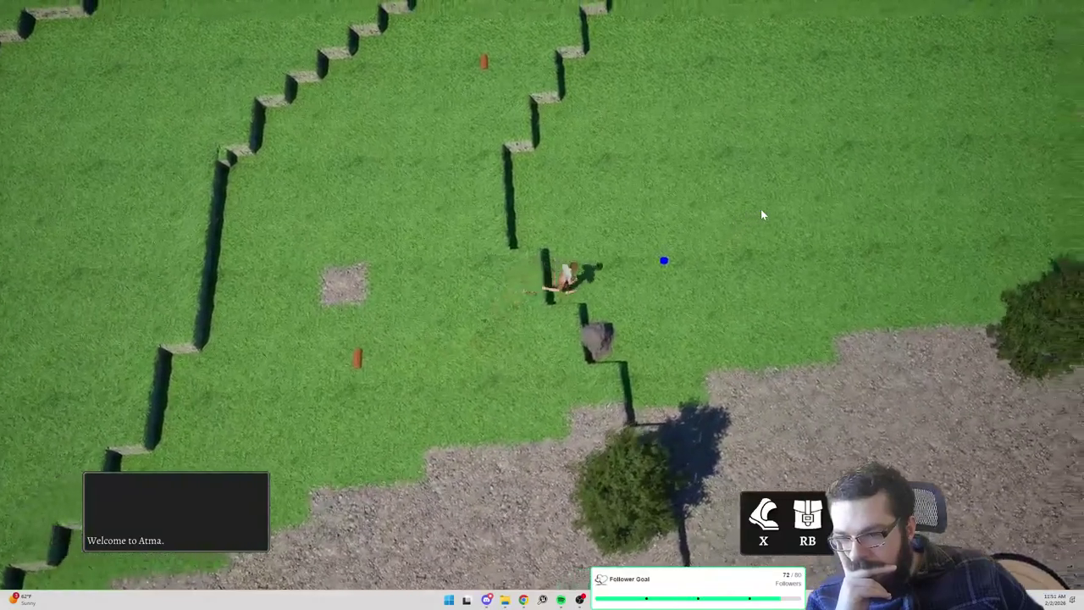
Walk the character right to the lake shore, along the gravel past the rock, onto grass
left_click(756, 260)
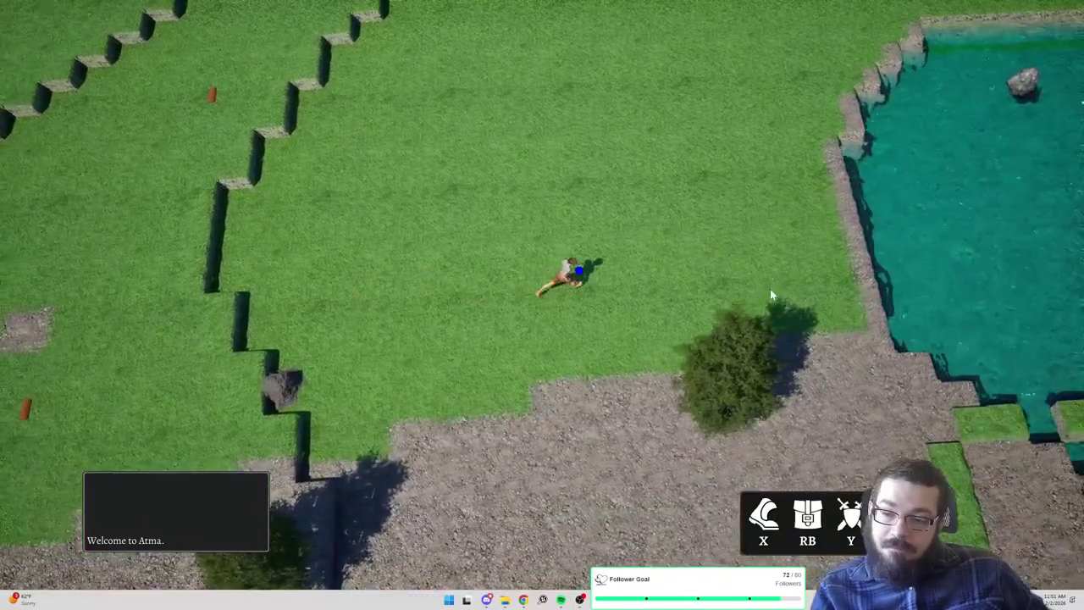
left_click(835, 381)
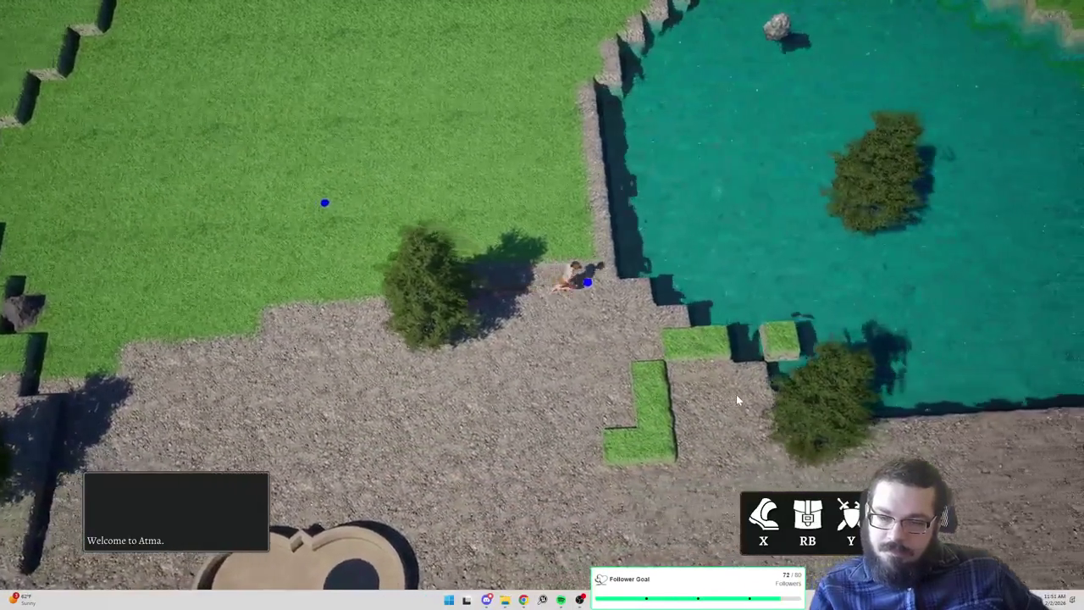
left_click(736, 396)
left_click(786, 424)
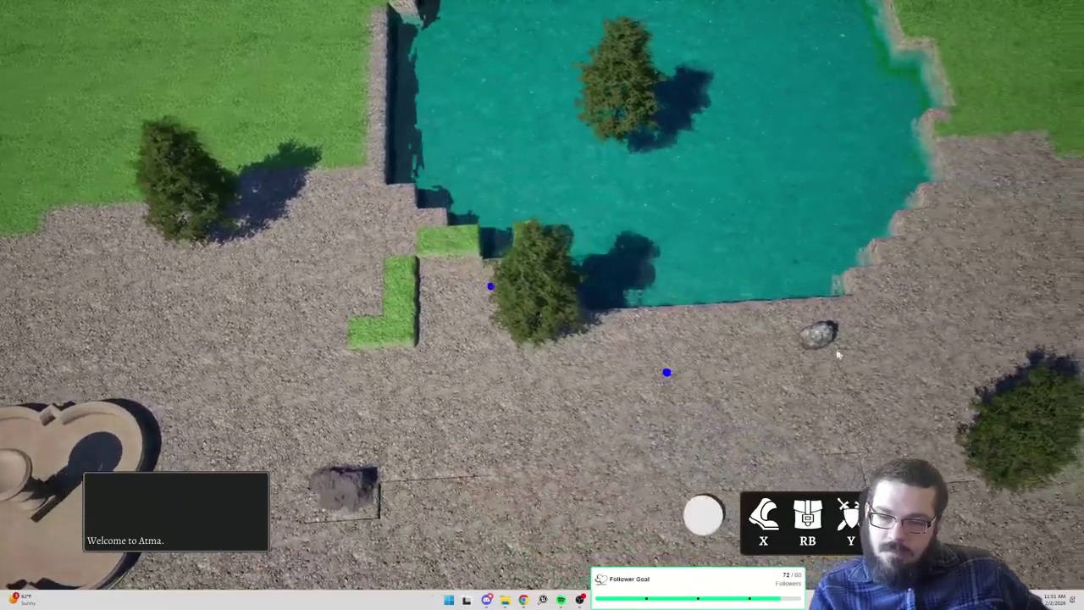
left_click(872, 322)
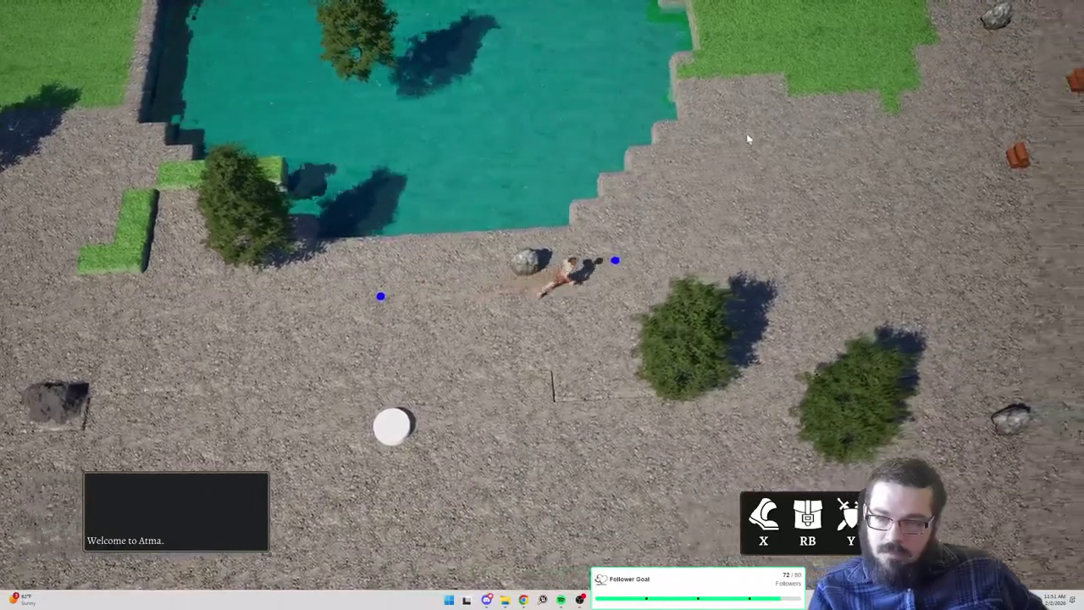
left_click(746, 130)
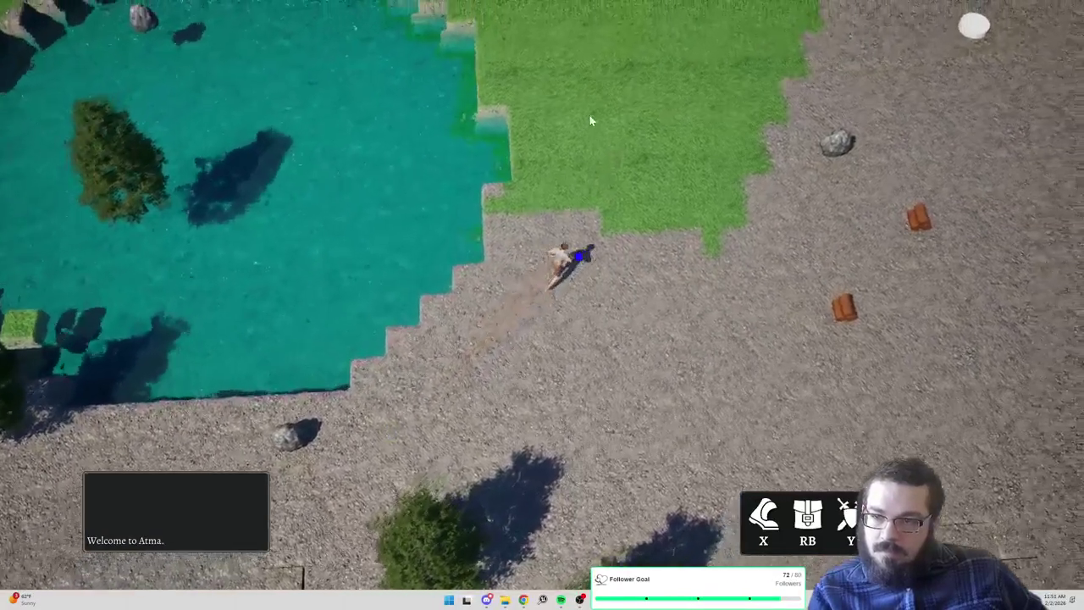
left_click(590, 120)
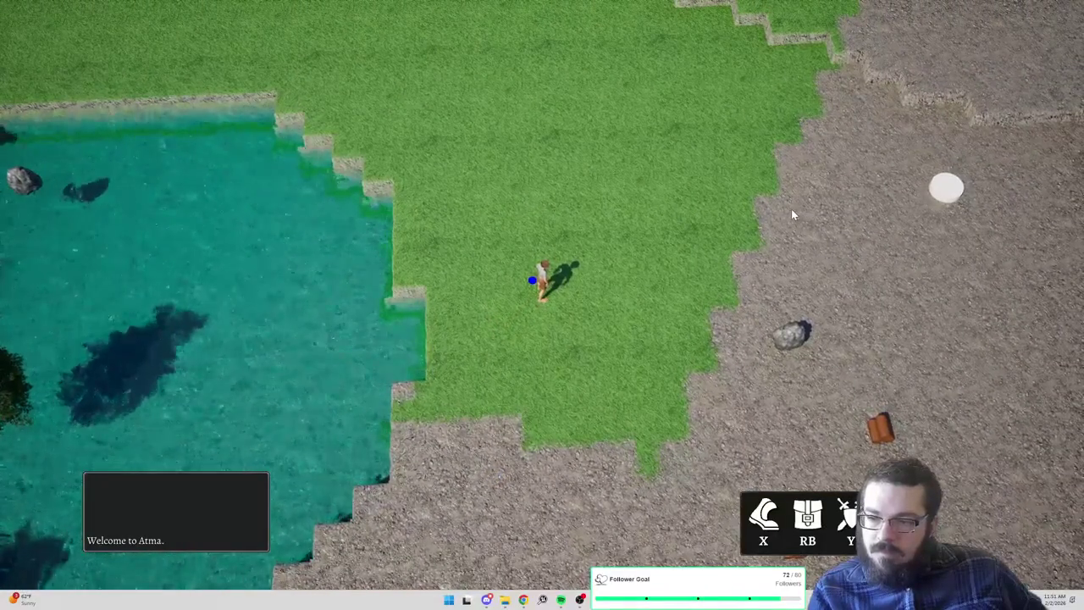
Walk up the gravel slope along the cliff edge and try chopping a tree
left_click(789, 210)
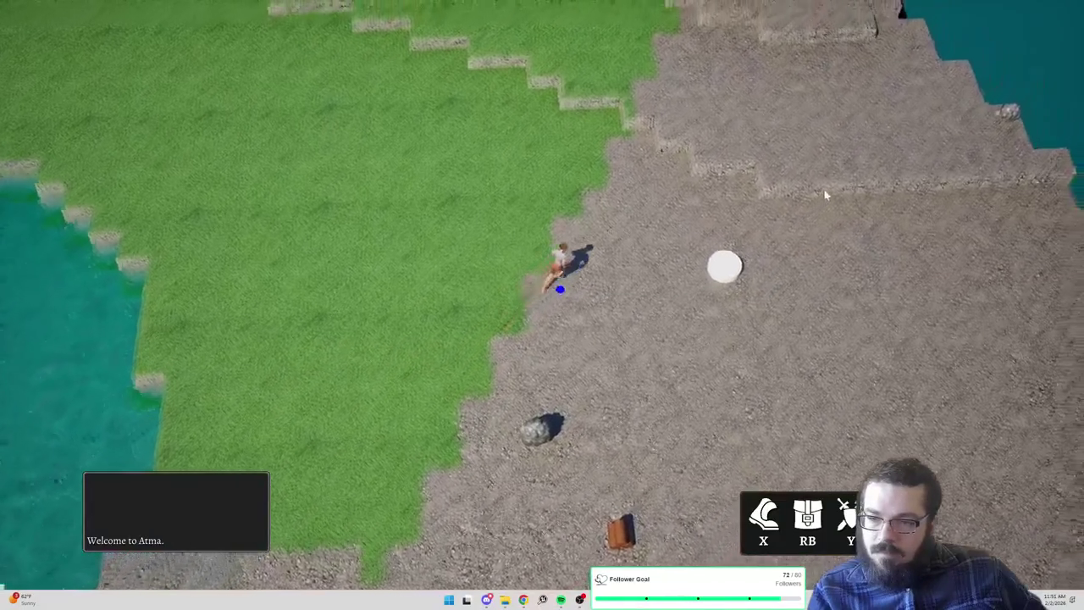
left_click(777, 164)
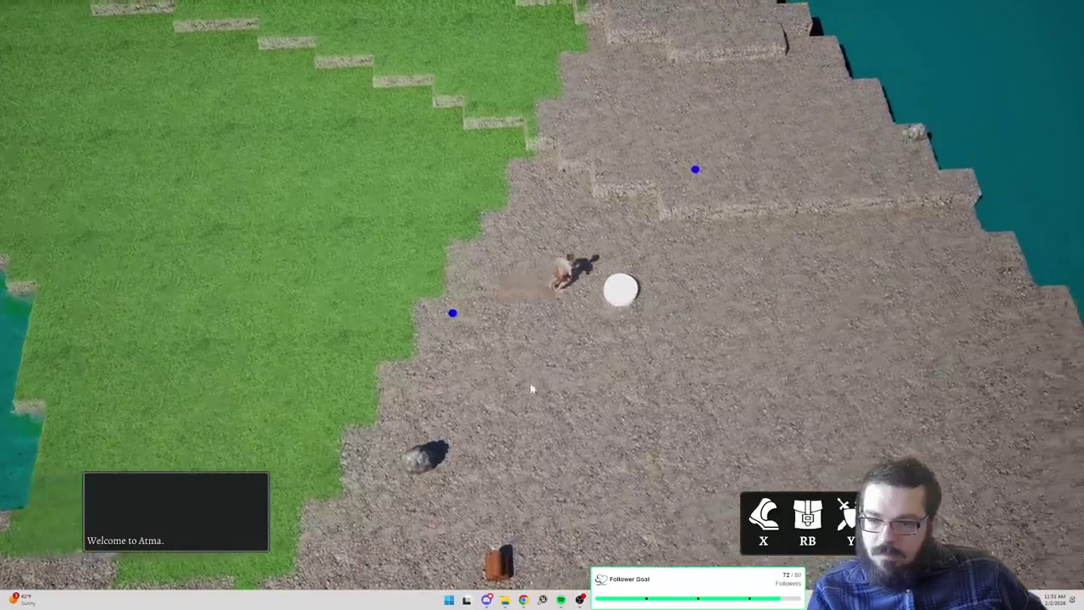
left_click(385, 476)
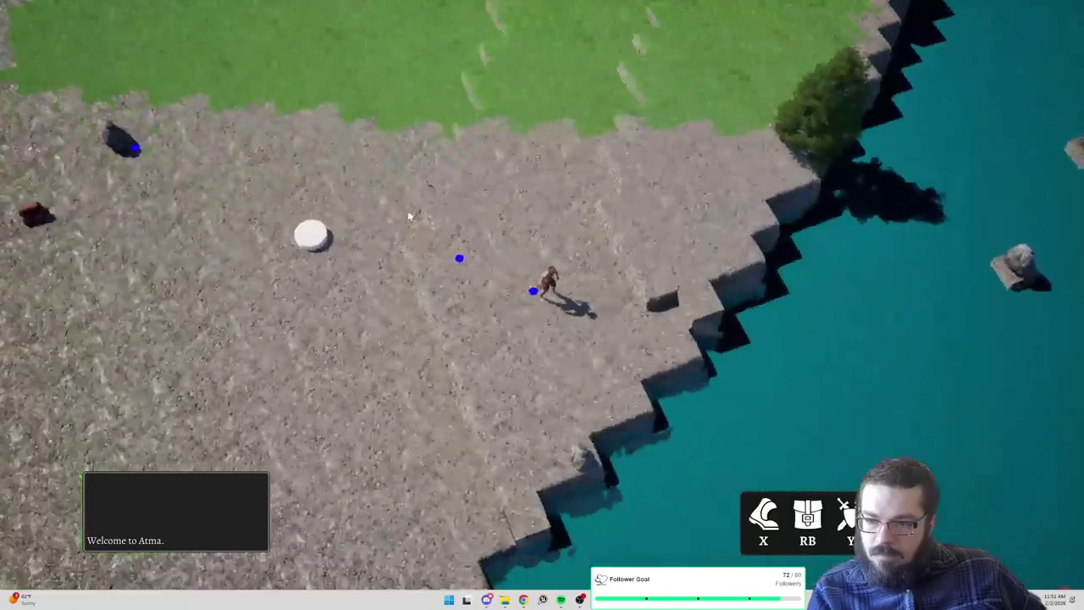
left_click(406, 203)
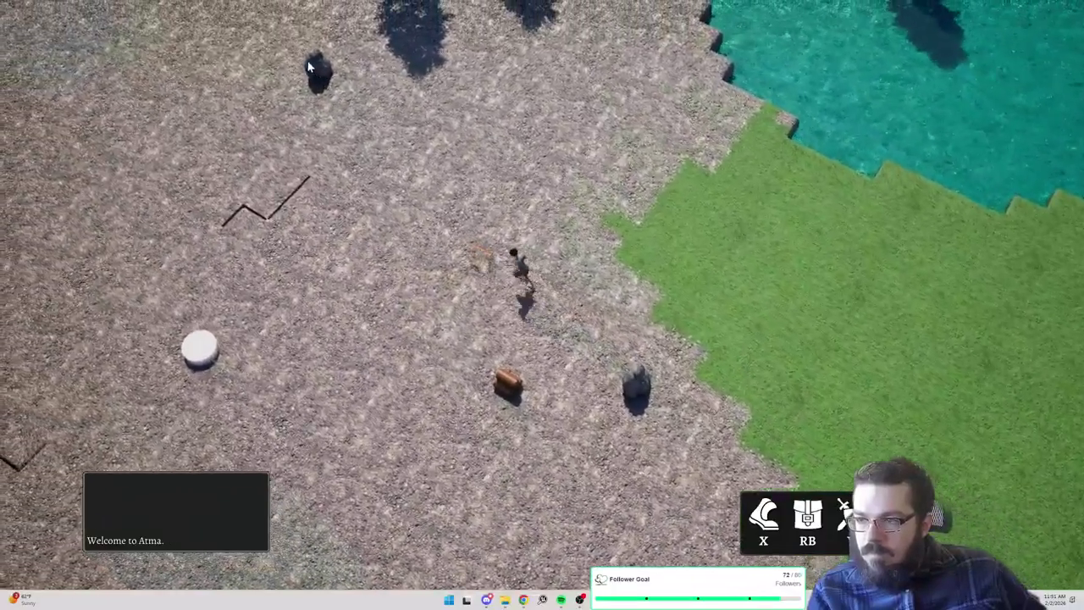
left_click(305, 59)
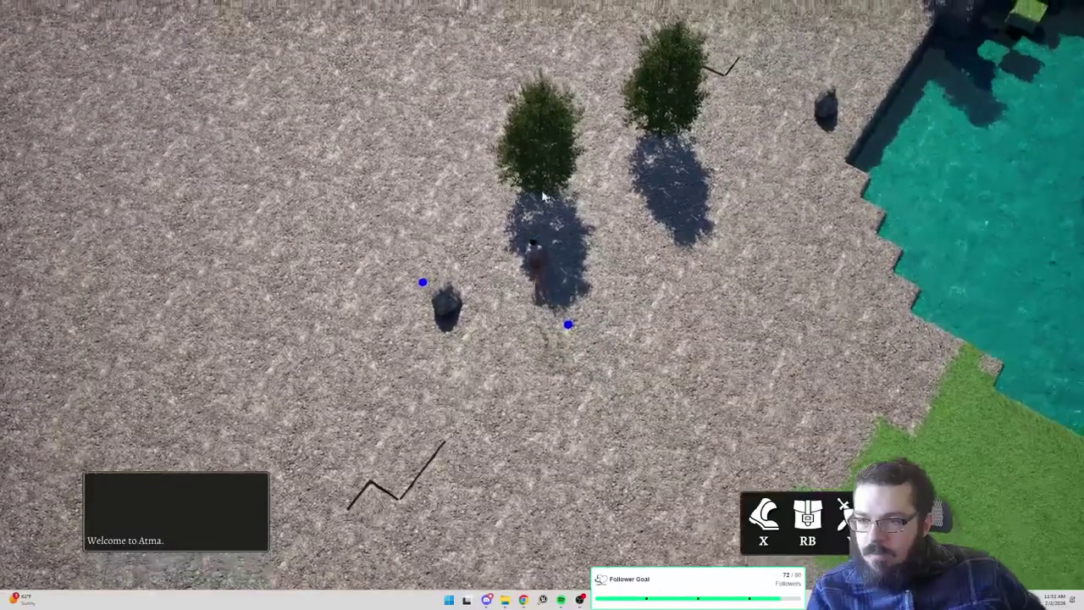
left_click(542, 196)
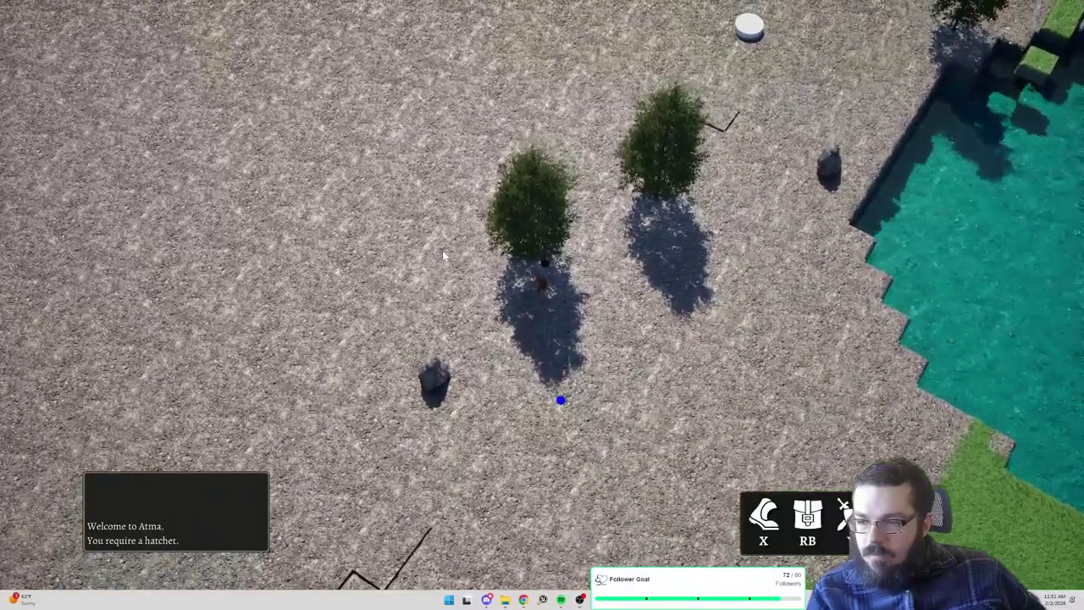
Walk the character from the tree, between two trees, to the lake edge beside the rock
left_click(442, 250)
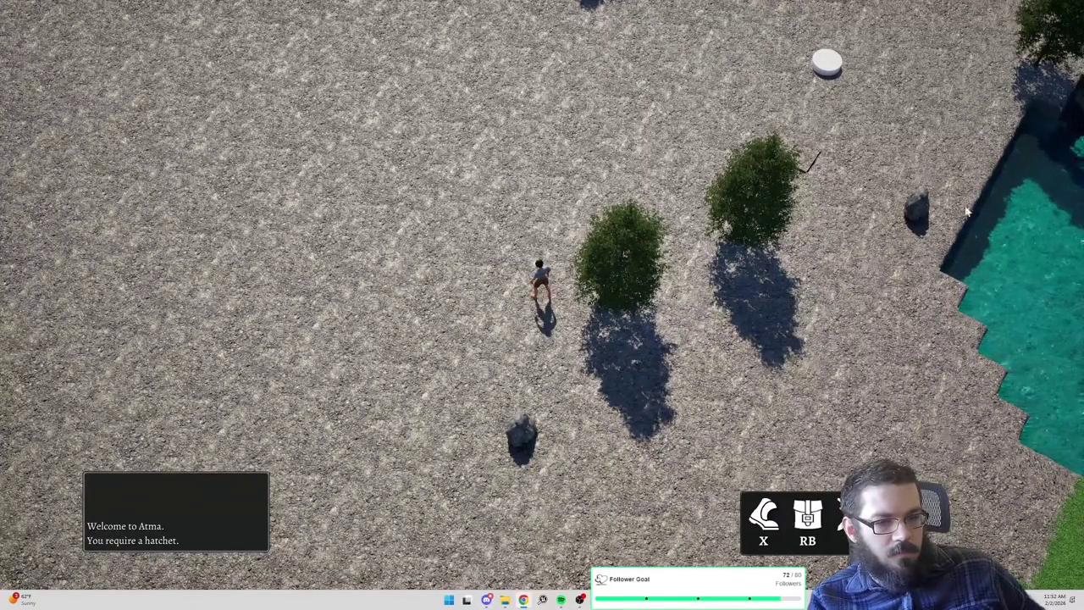
left_click(764, 313)
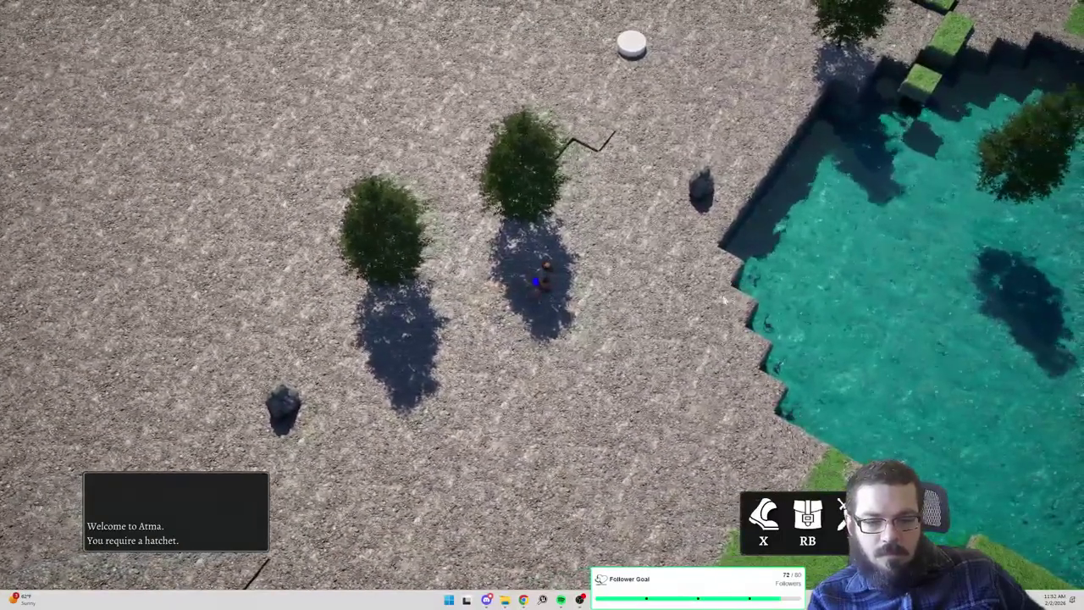
left_click(684, 408)
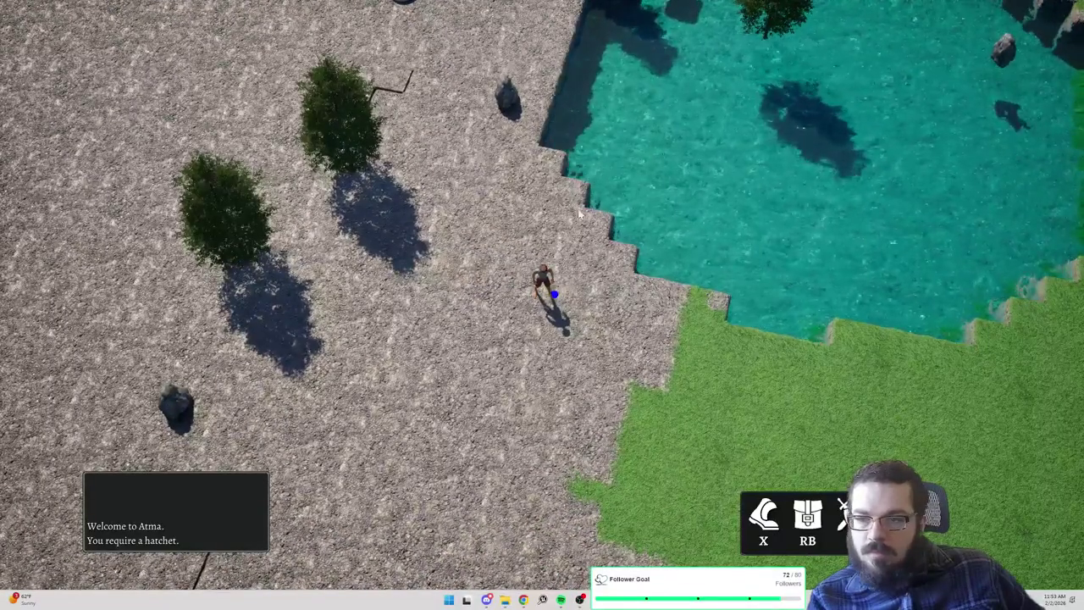
left_click(501, 158)
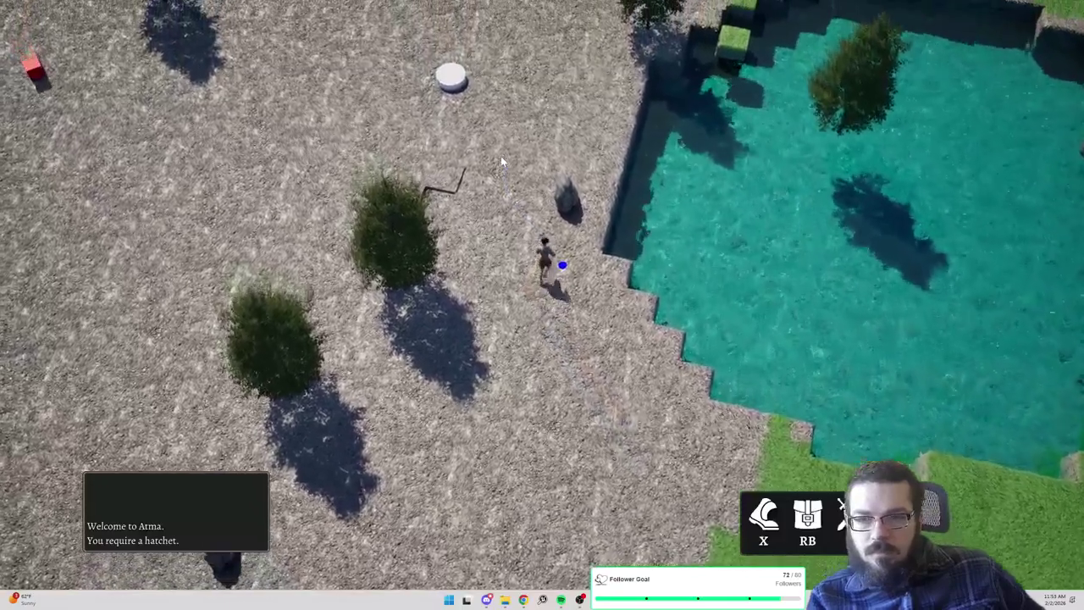
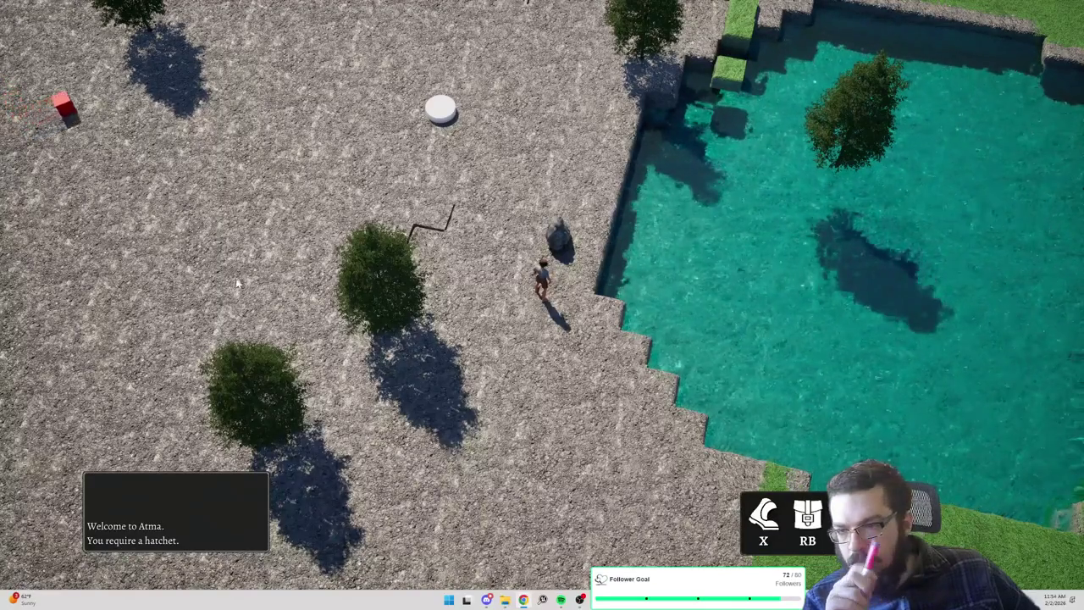
Run the character north from the lakeside plaza, past the white disc and the fountain
left_click(356, 157)
left_click(525, 123)
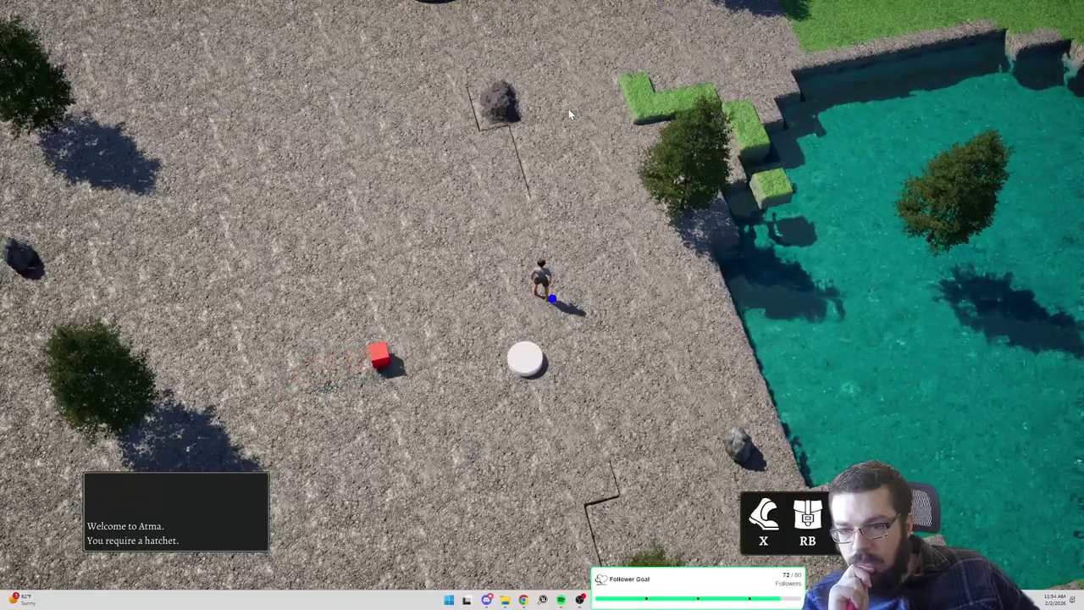
left_click(568, 108)
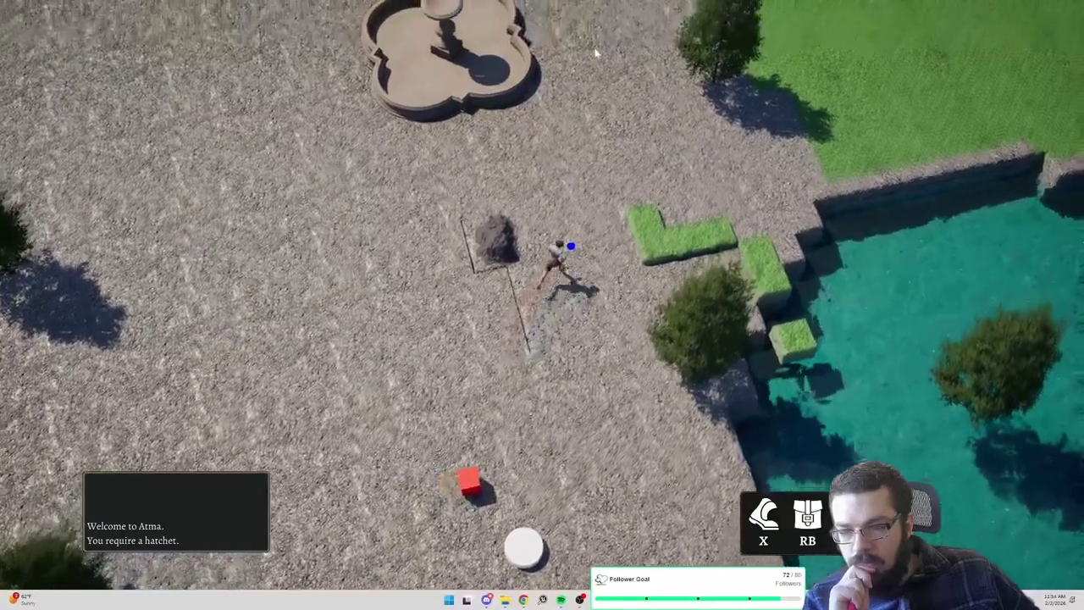
left_click(595, 48)
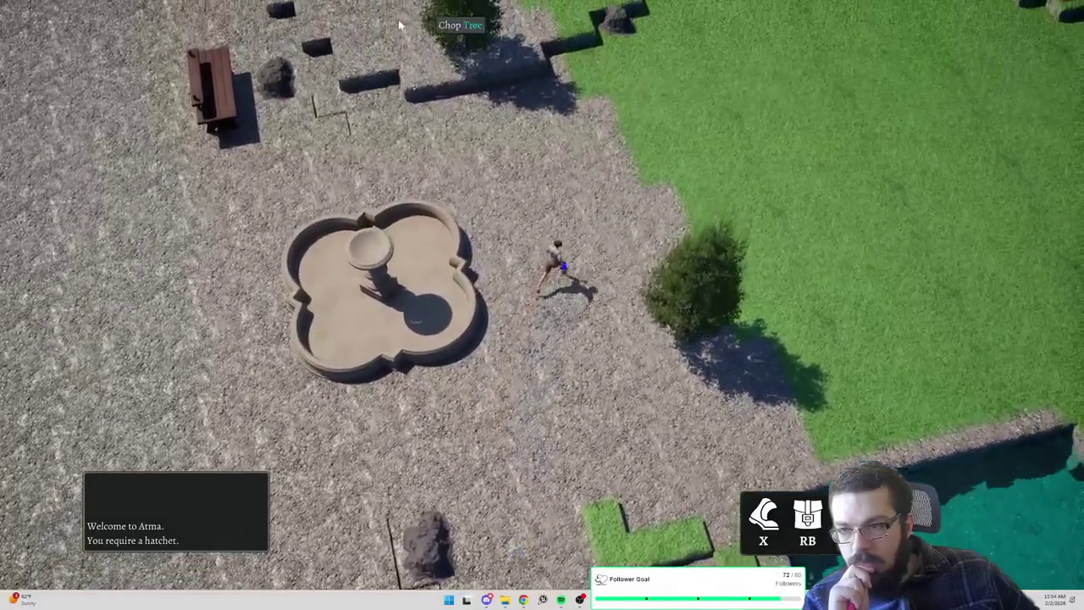
left_click(400, 32)
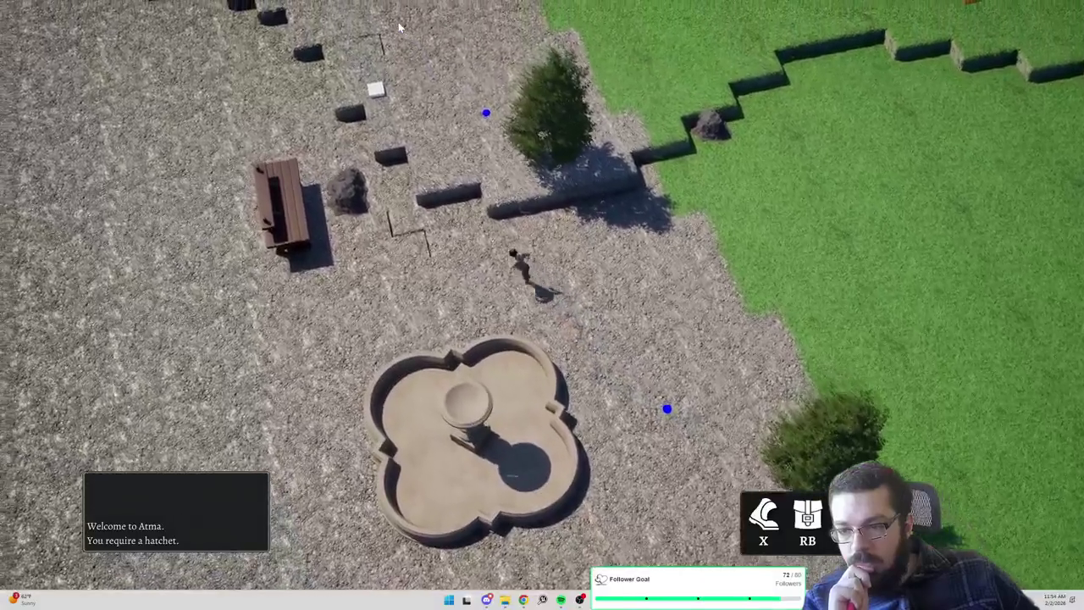
left_click(368, 28)
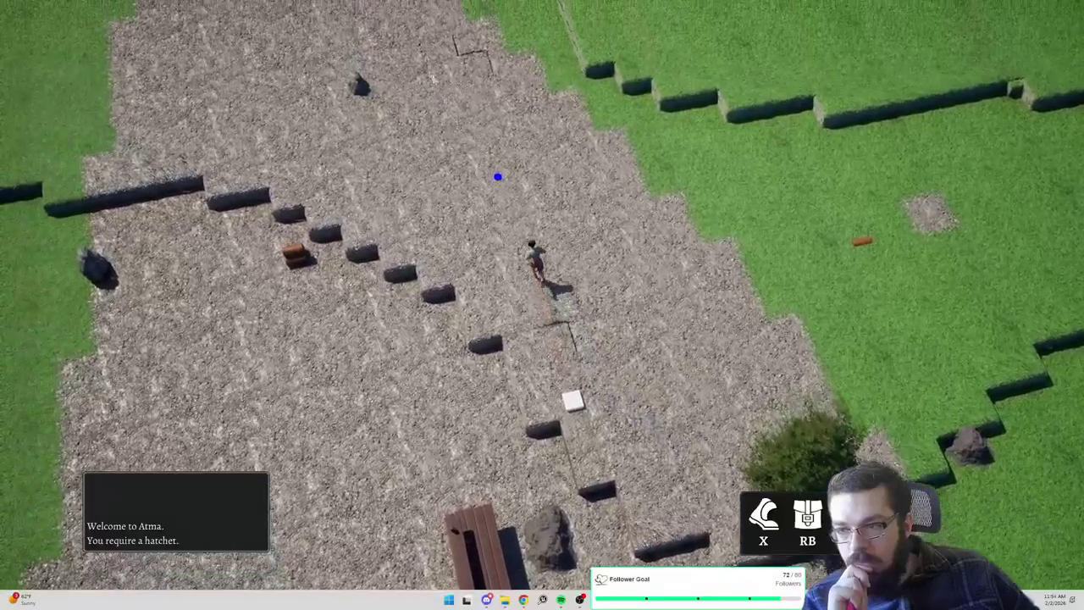
Guide the character through the low wall gap and up the gravel path onto the grass terraces
left_click(407, 37)
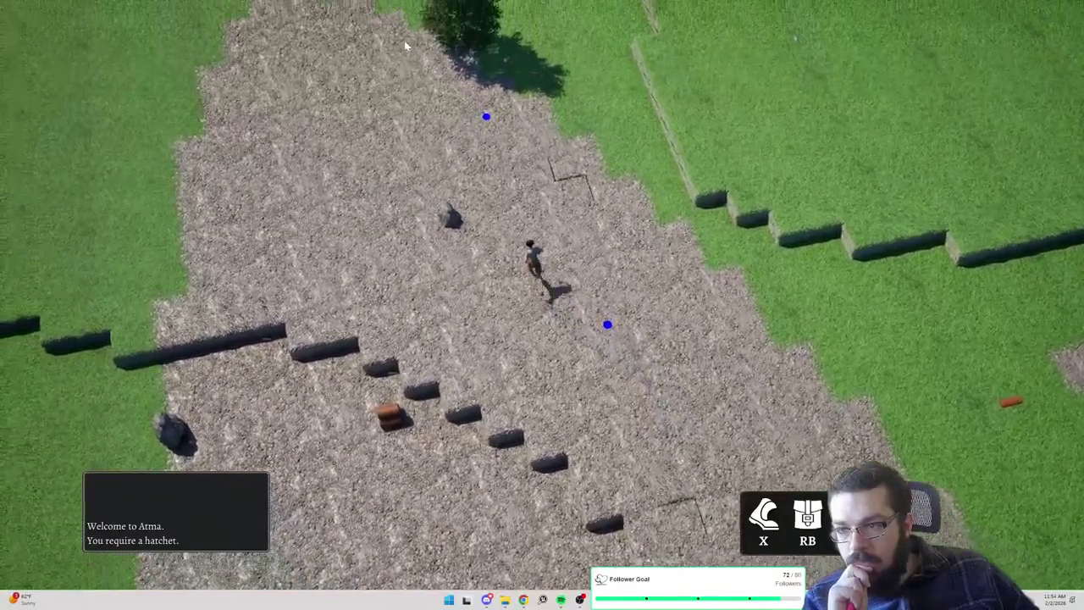
left_click(365, 34)
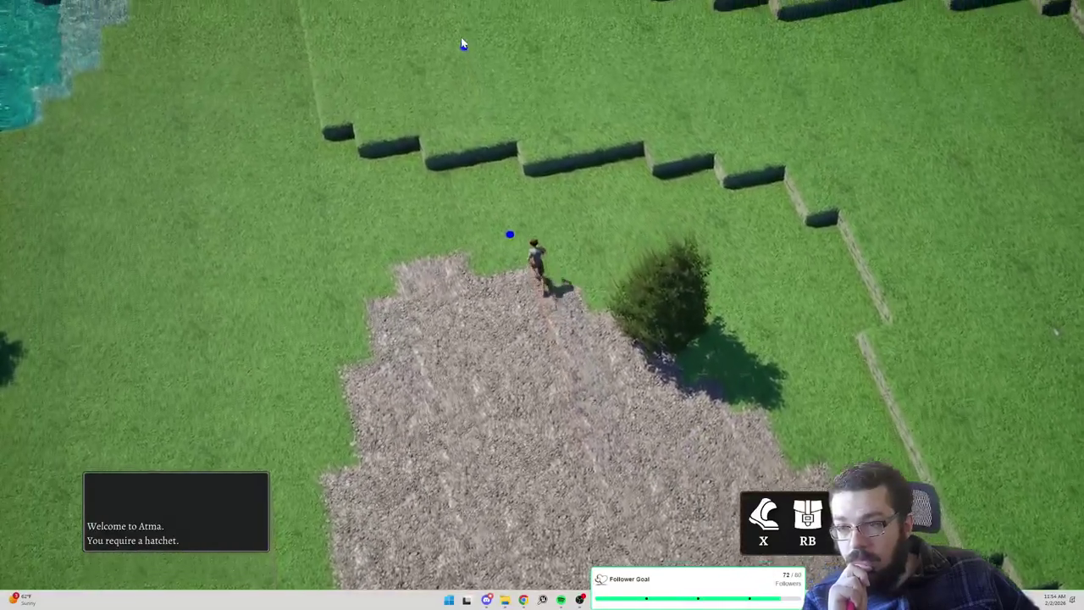
left_click(461, 42)
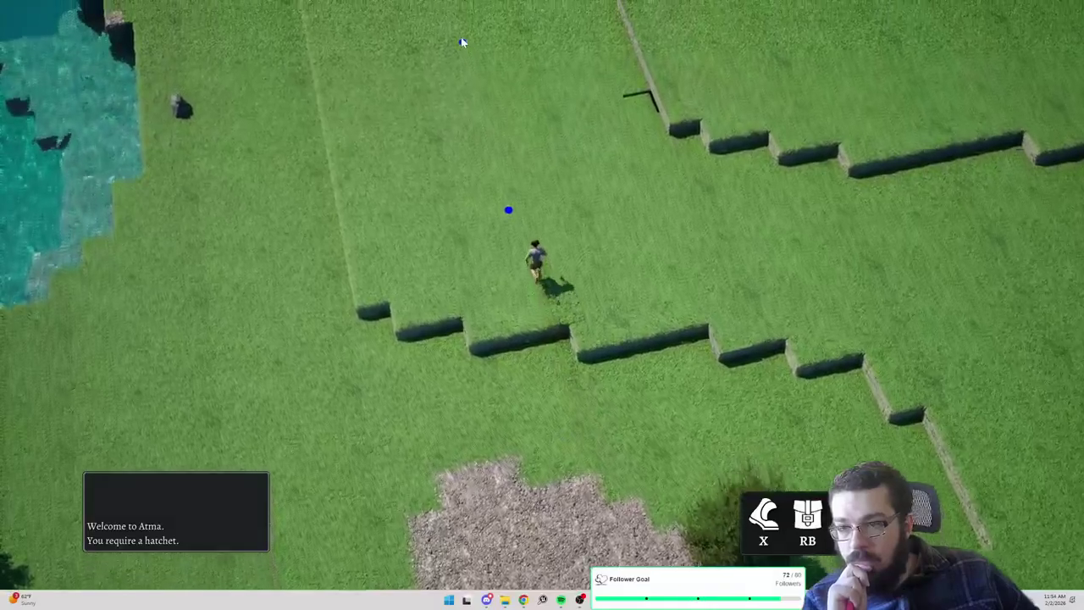
left_click(473, 72)
left_click(464, 68)
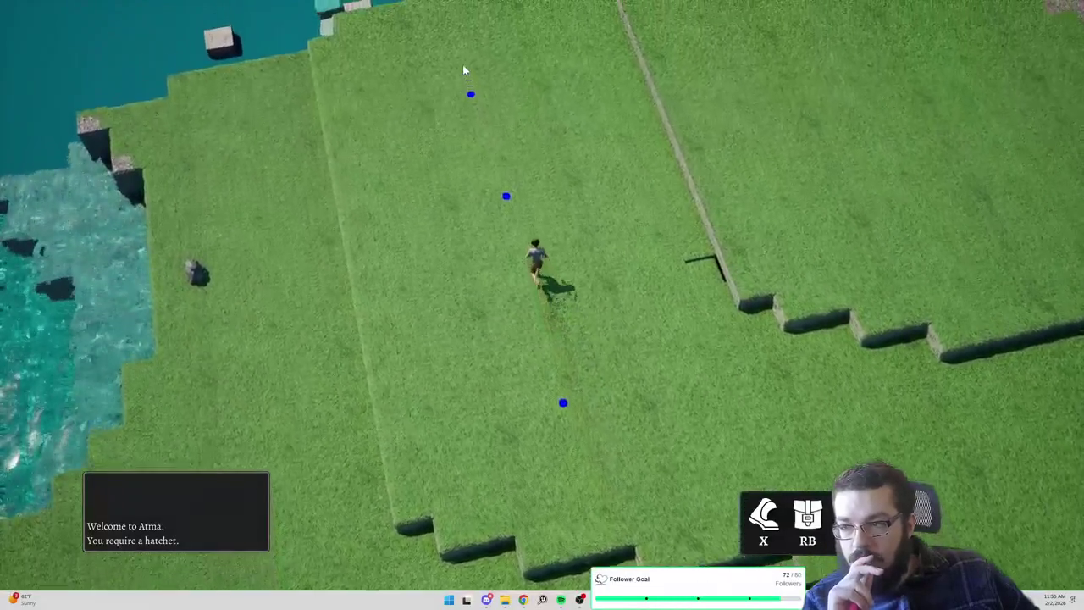
Swing the camera to an angled view and run along the terrace beside the lakeshore
key("q")
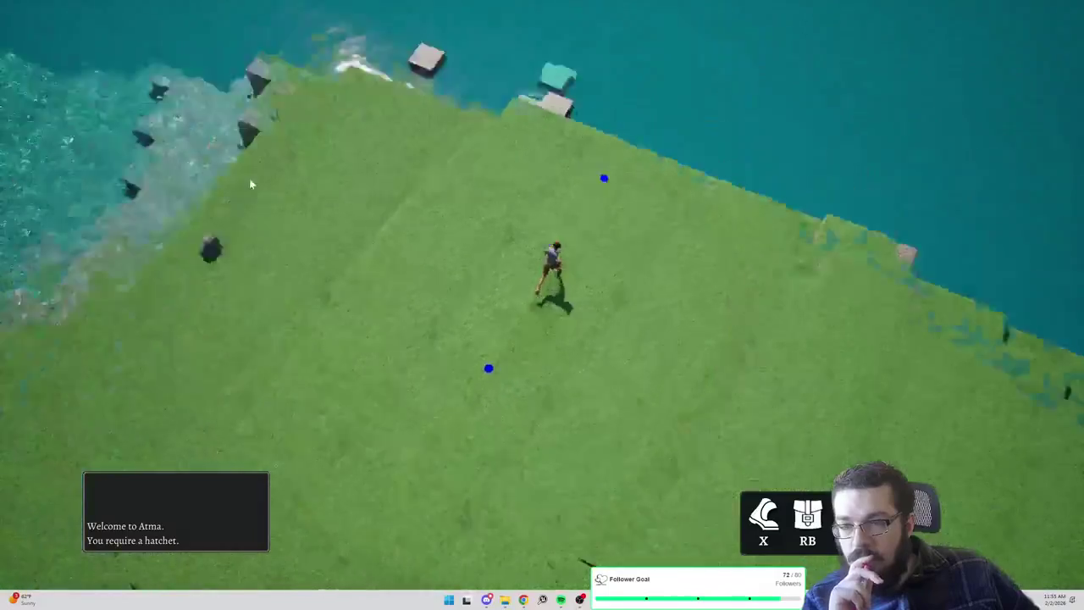
key("q")
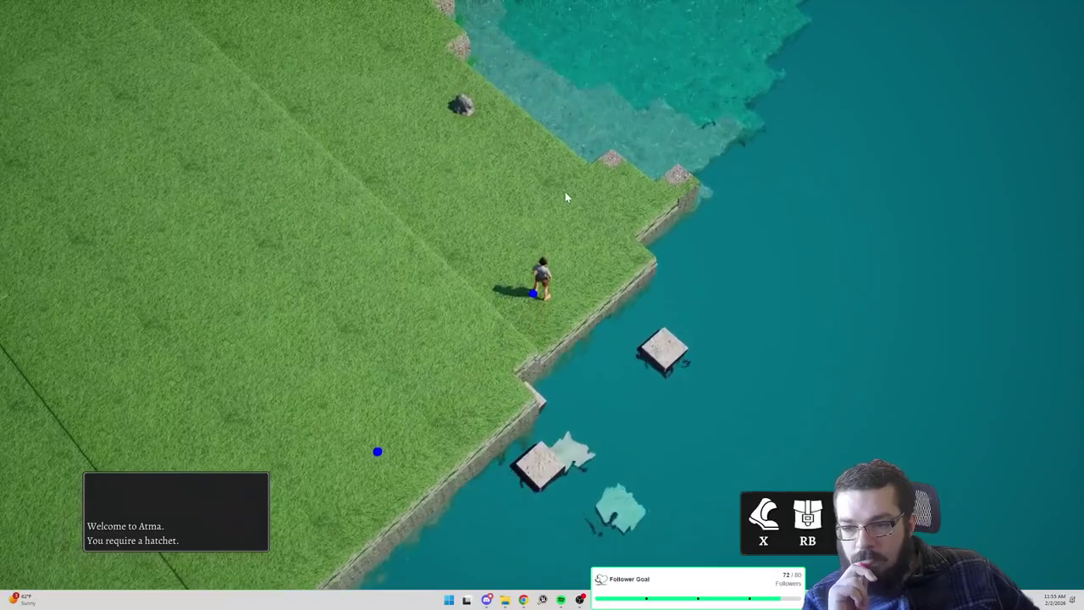
left_click(300, 99)
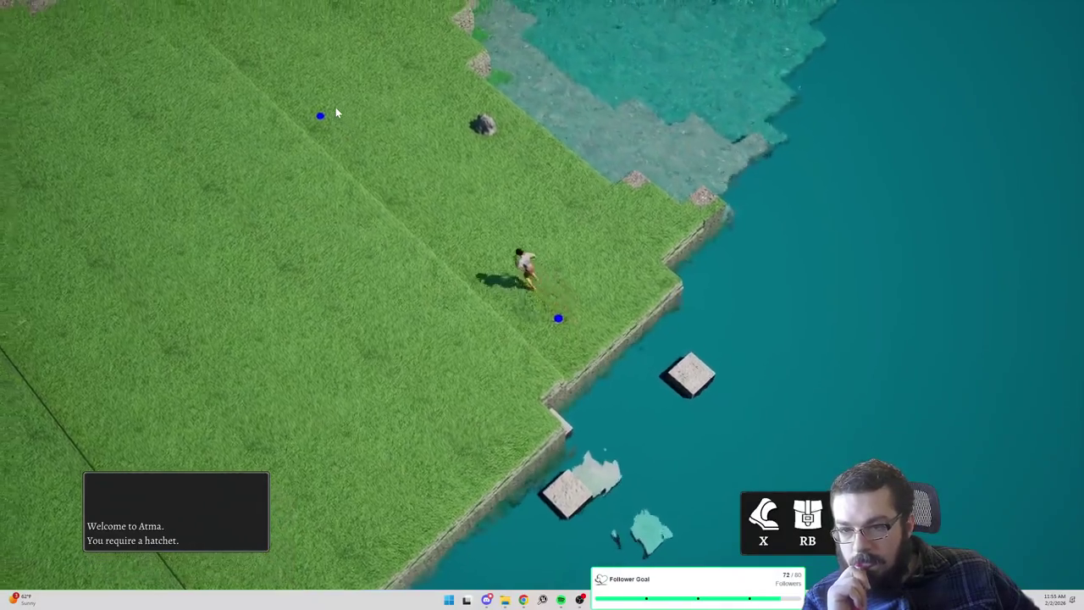
left_click(371, 80)
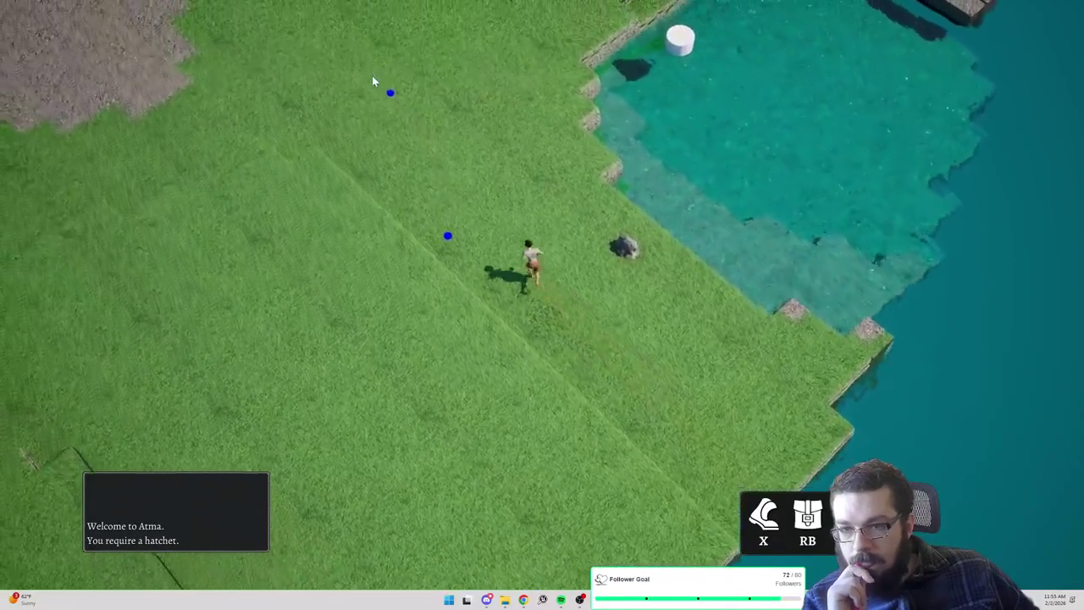
left_click(456, 52)
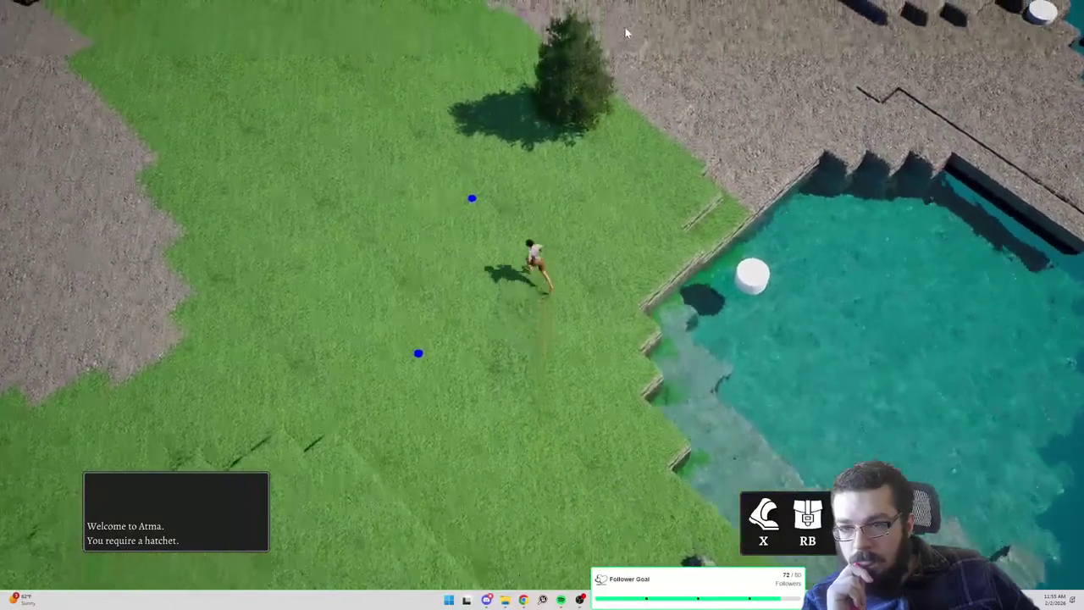
Cross the stone area and gravel ledges past the stepped wall toward the grass edge
left_click(631, 29)
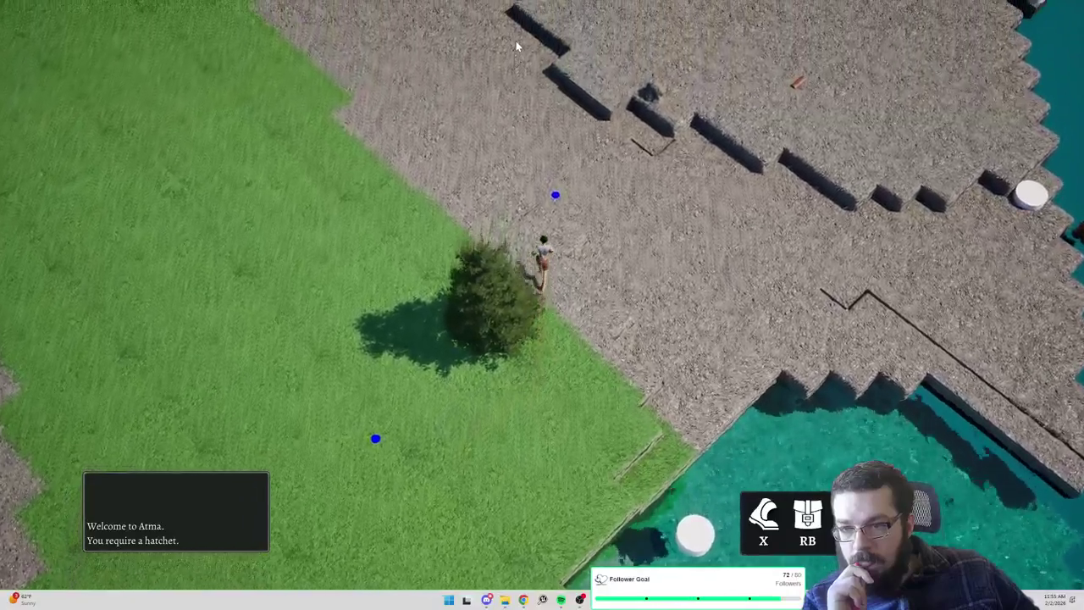
left_click(516, 41)
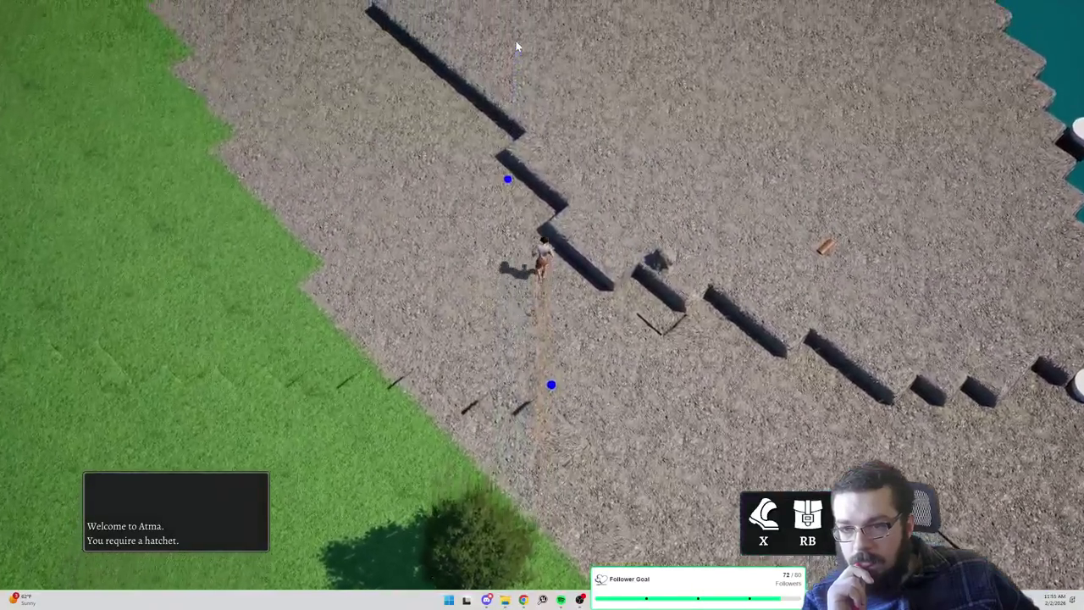
left_click(516, 44)
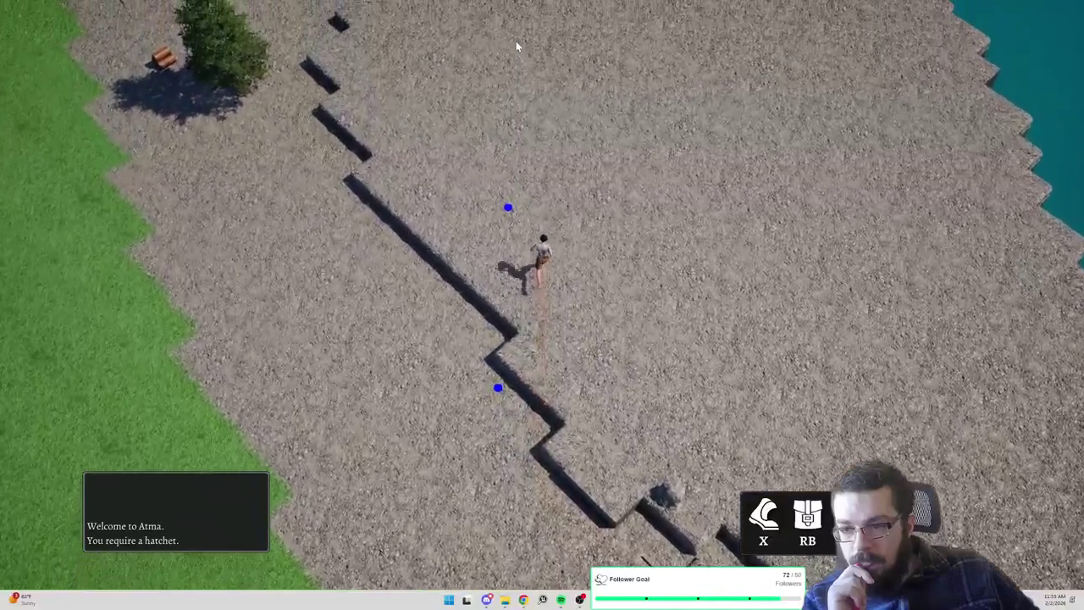
left_click(516, 44)
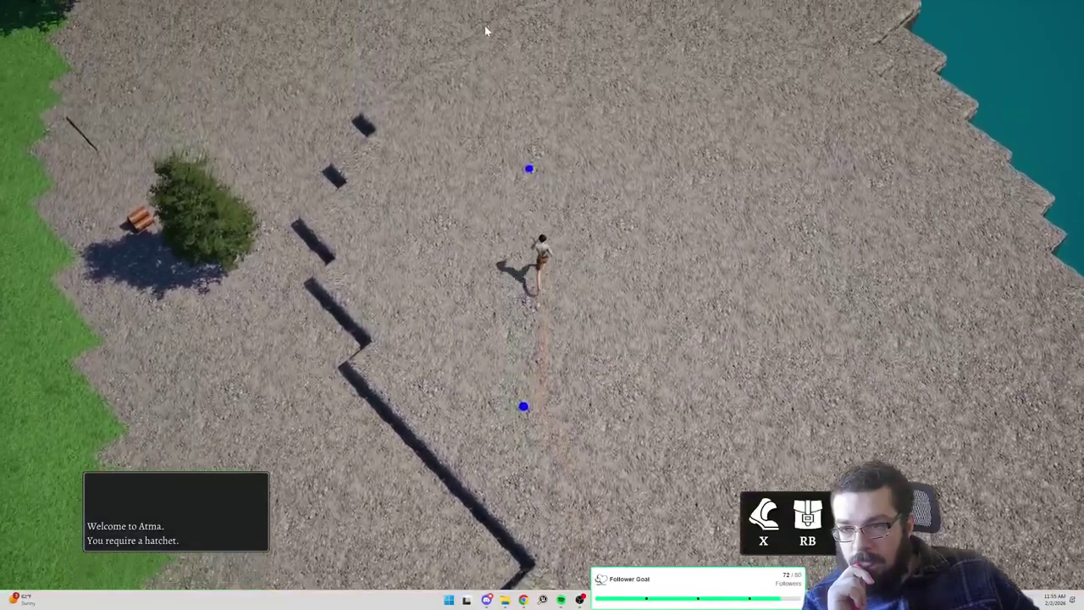
left_click(484, 30)
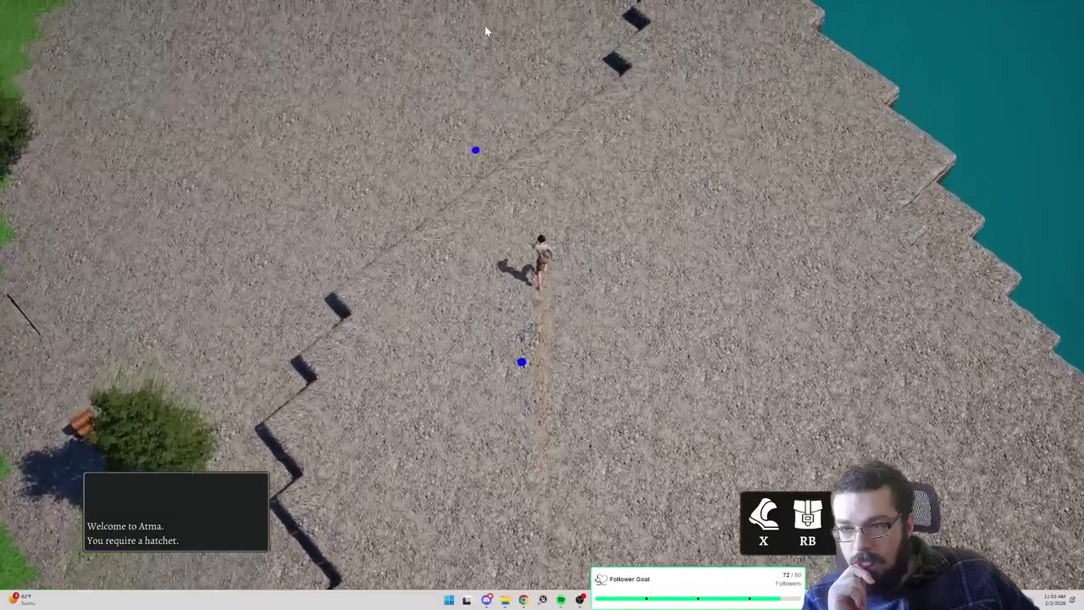
left_click(362, 66)
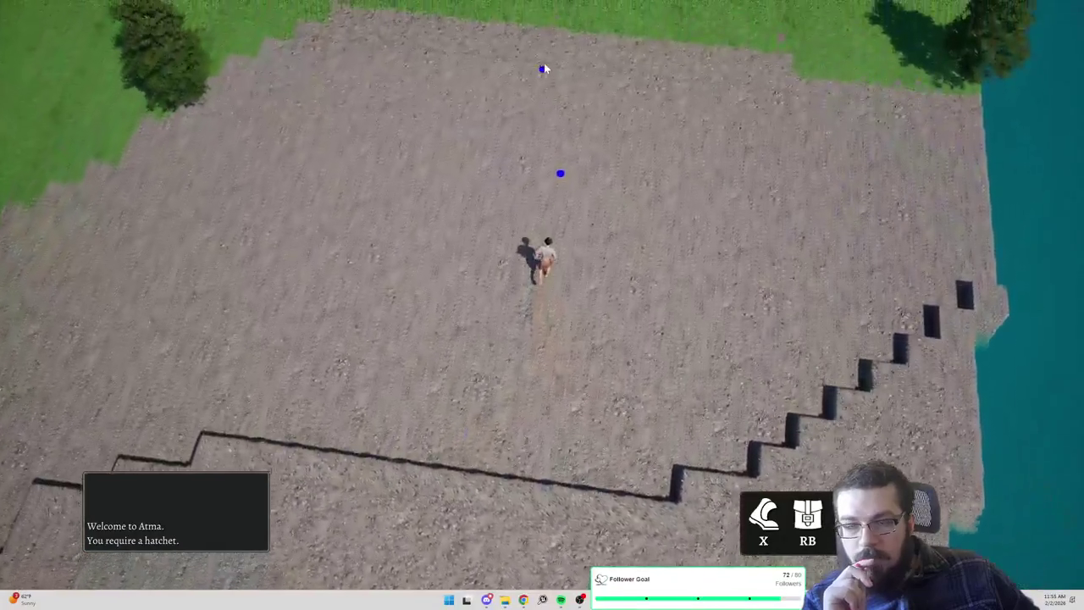
left_click(544, 64)
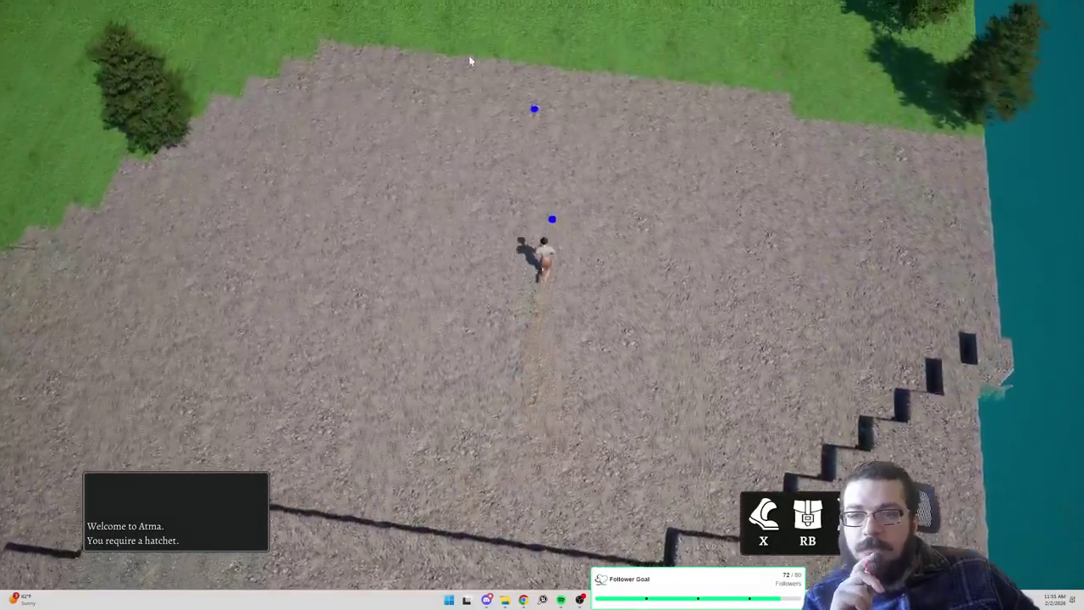
Run the character across the grass field and back over the gravel area
left_click(428, 53)
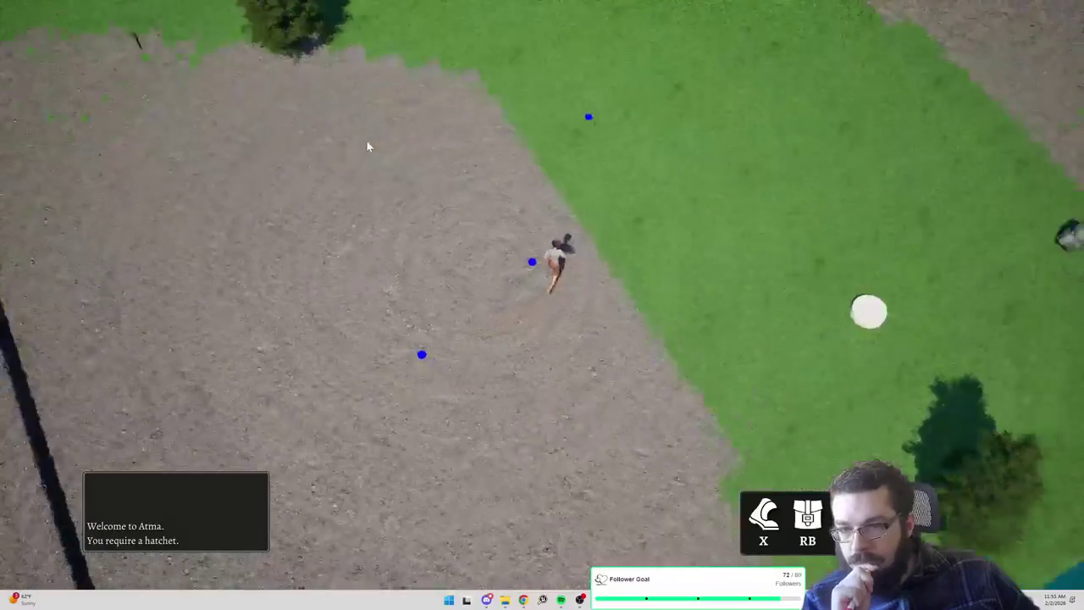
left_click(593, 53)
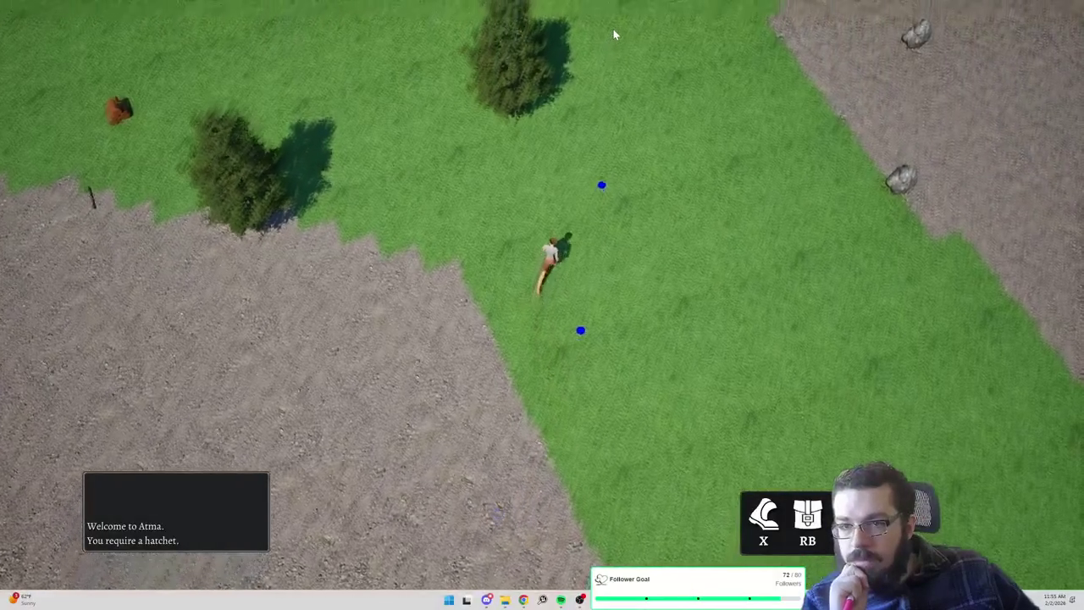
left_click(615, 34)
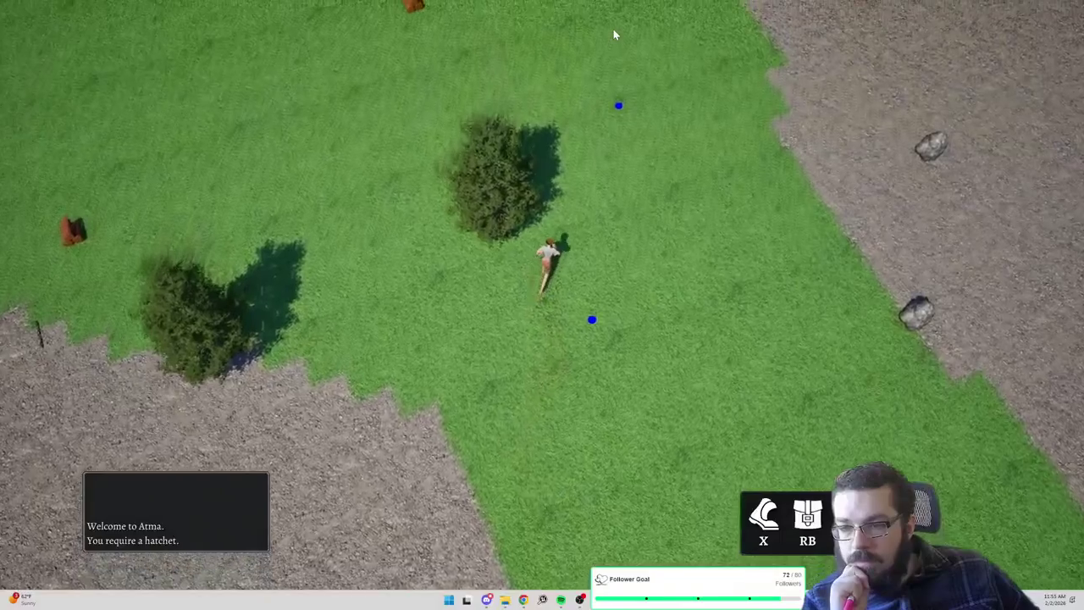
left_click(558, 25)
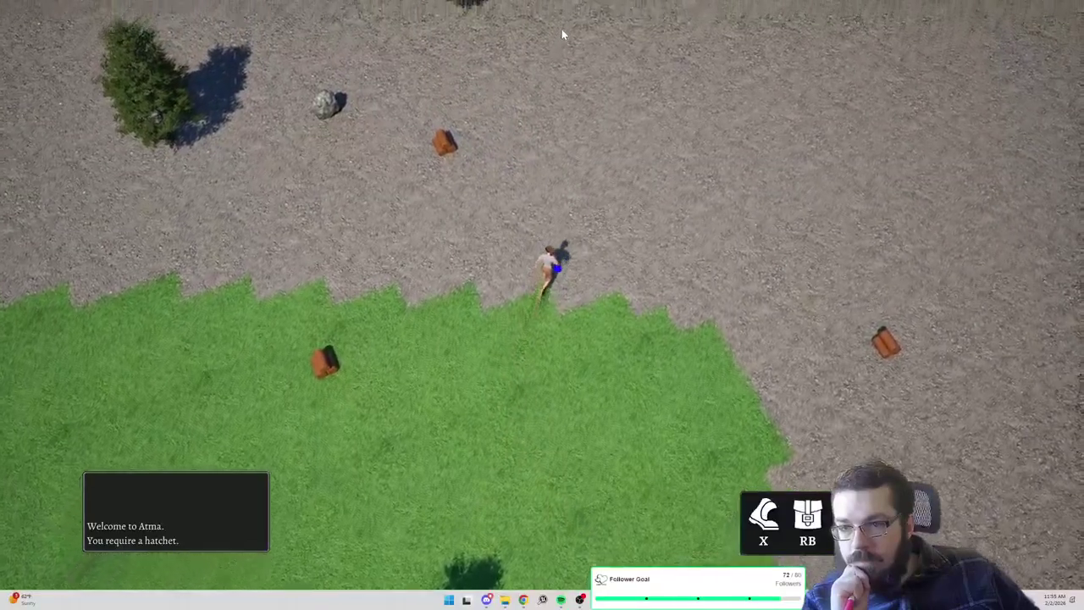
left_click(561, 28)
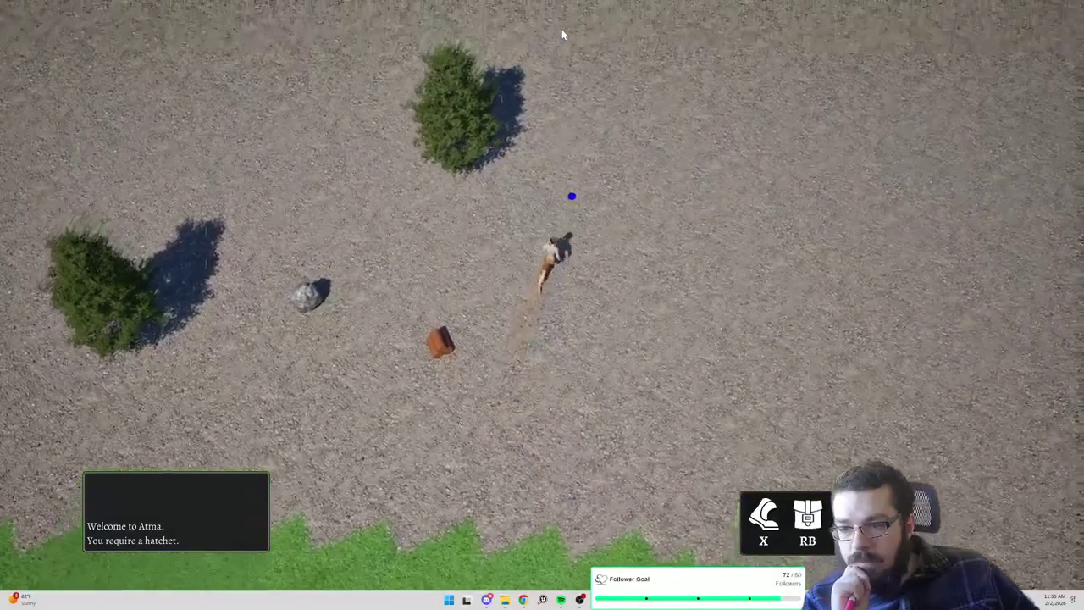
left_click(562, 29)
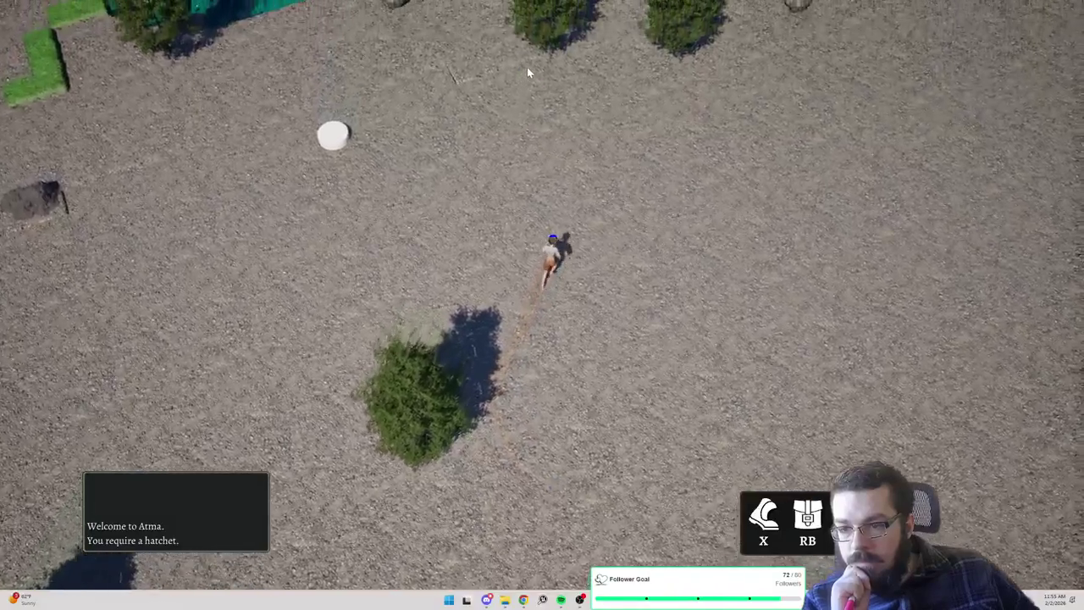
Follow the lake edge and climb the grass terraces onto the gravel strip by the water
left_click(527, 68)
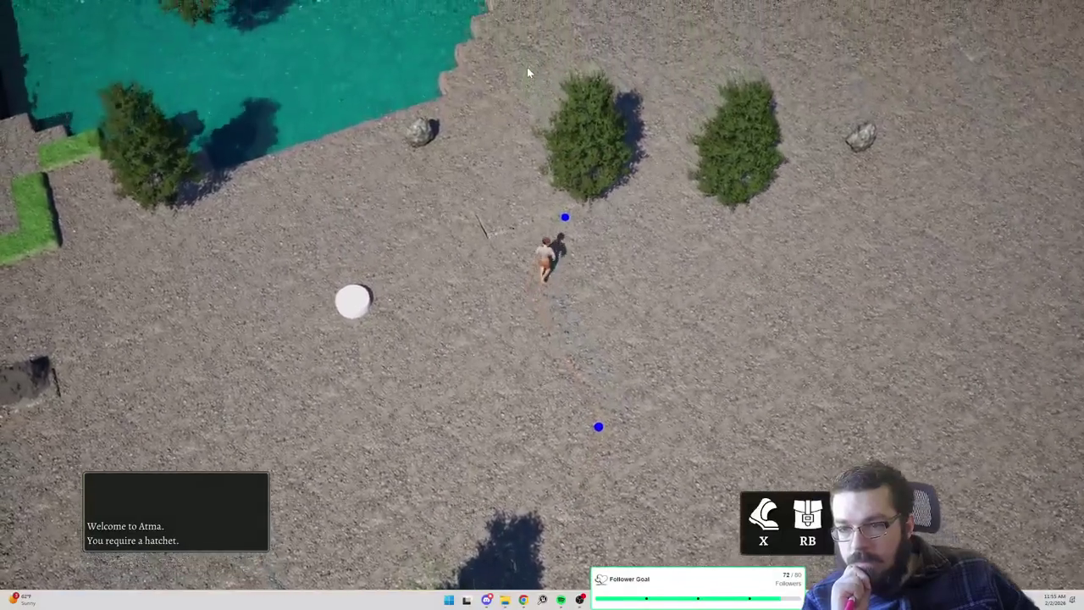
left_click(526, 67)
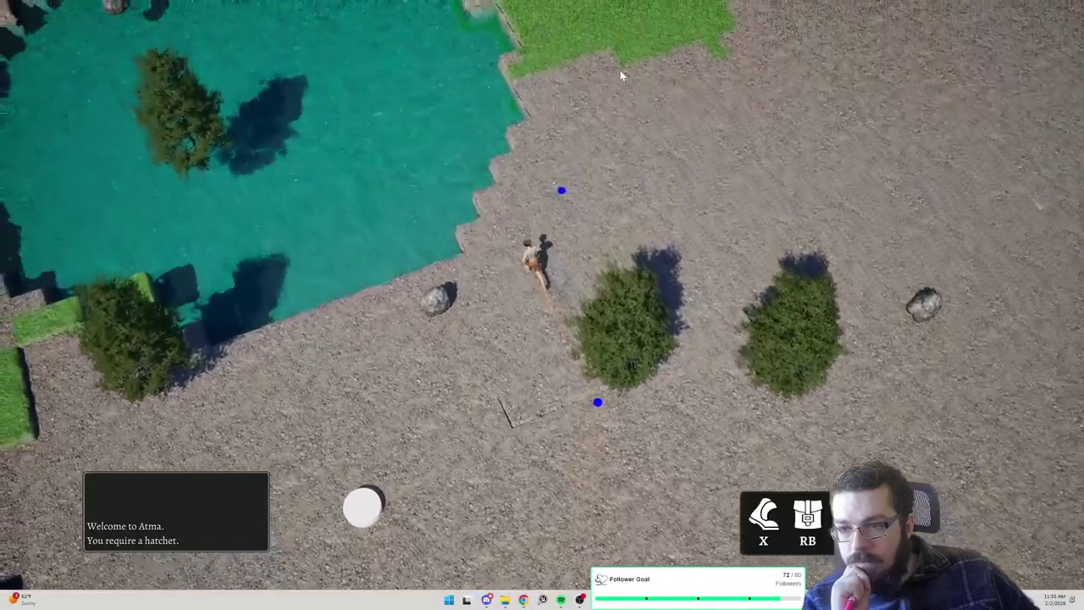
left_click(652, 80)
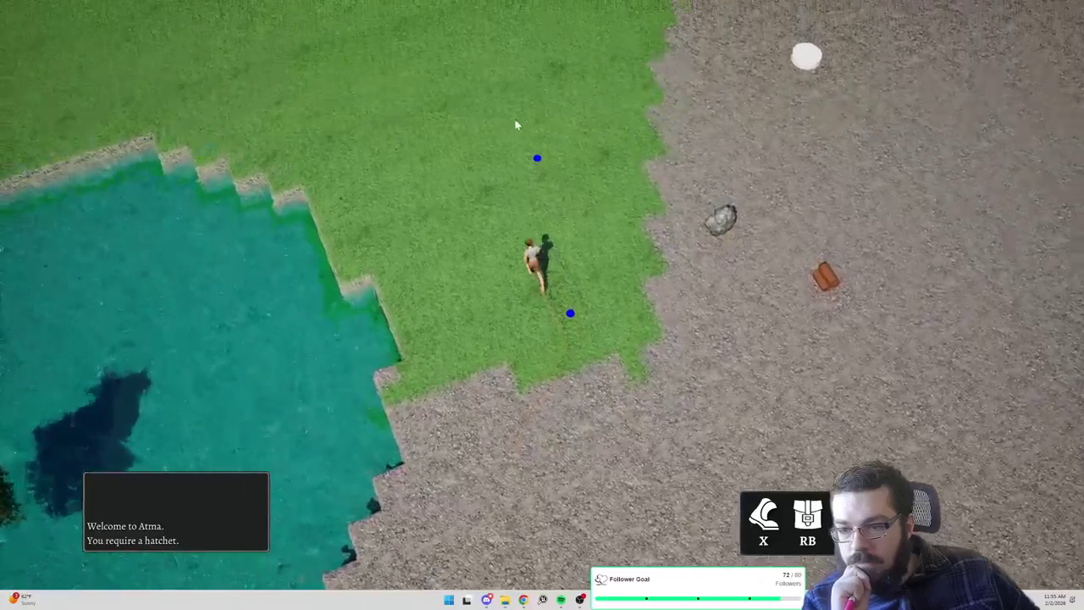
left_click(621, 78)
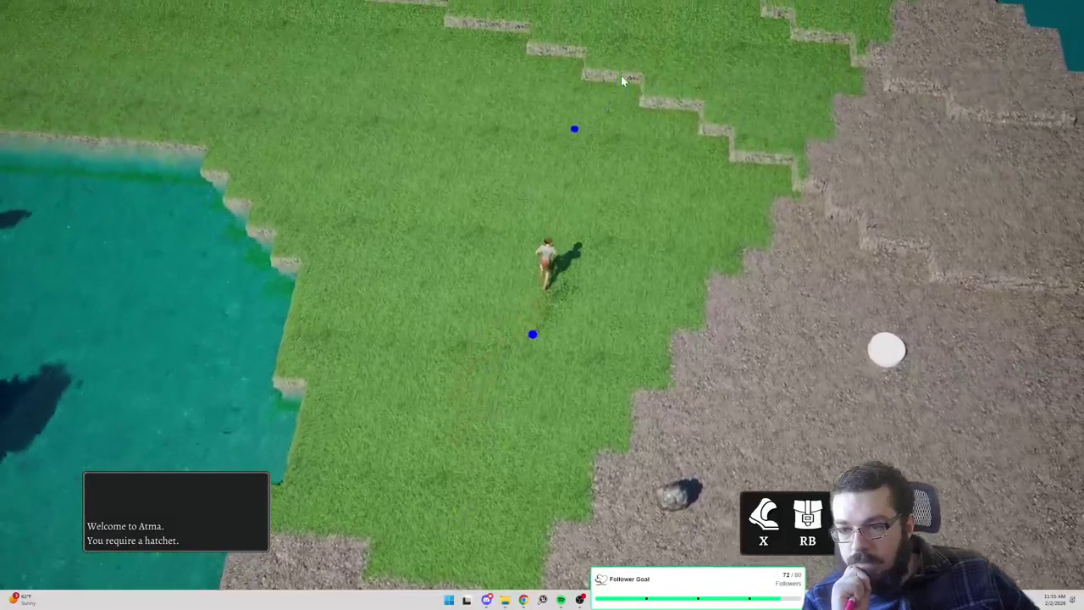
left_click(718, 76)
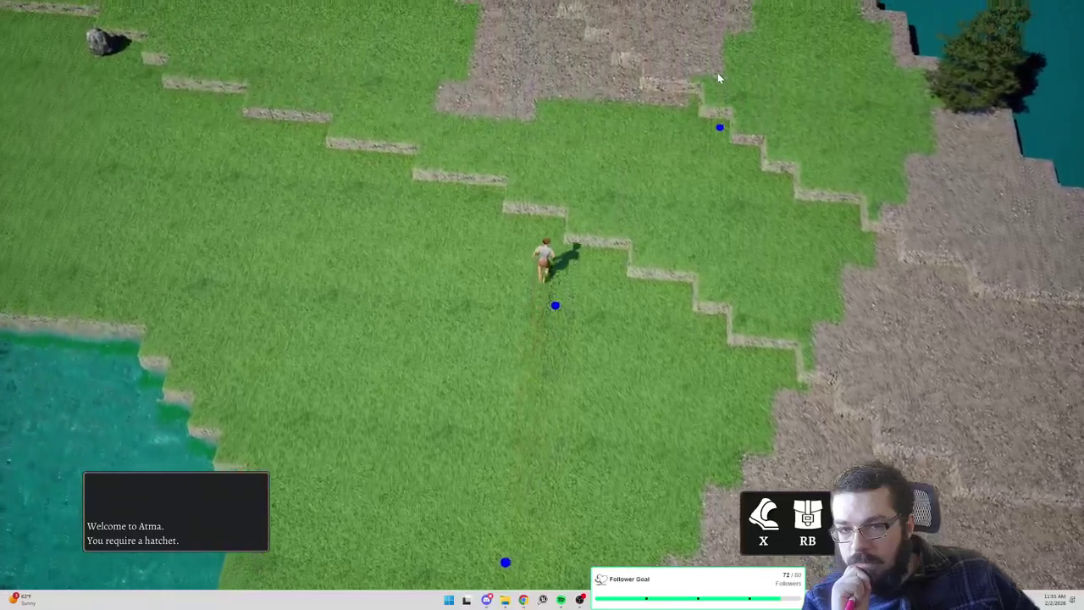
left_click(435, 71)
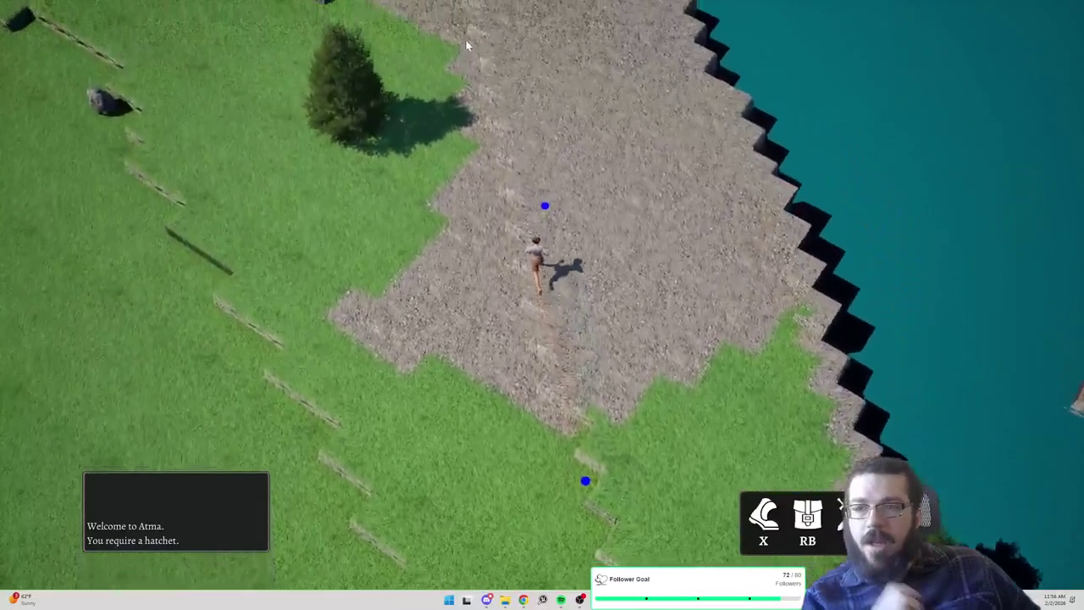
left_click(465, 41)
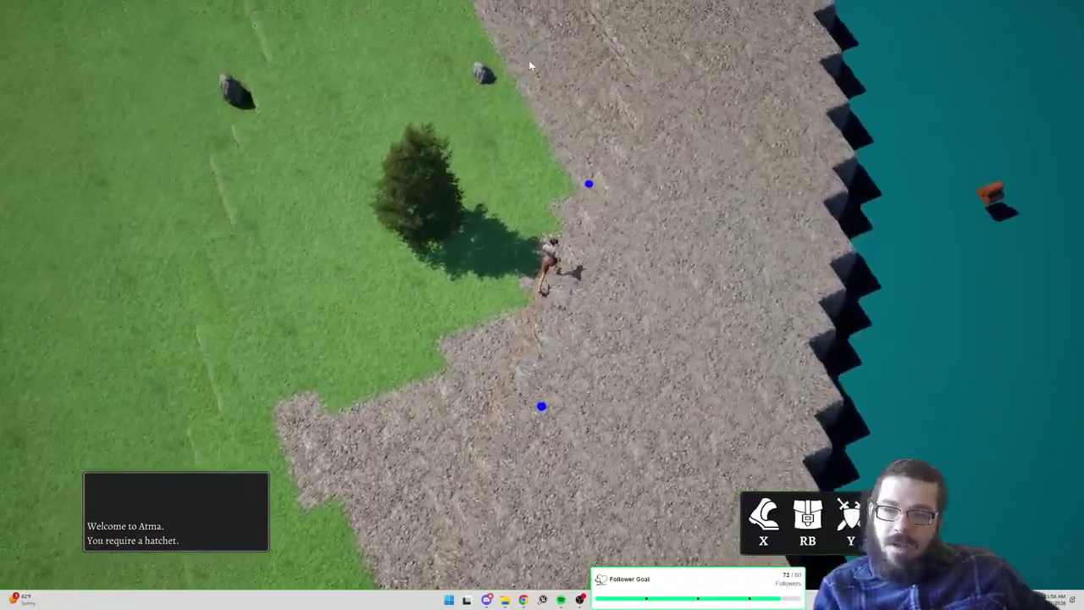
Run along the grass–gravel border and across the gravel plaza up the path
left_click(527, 61)
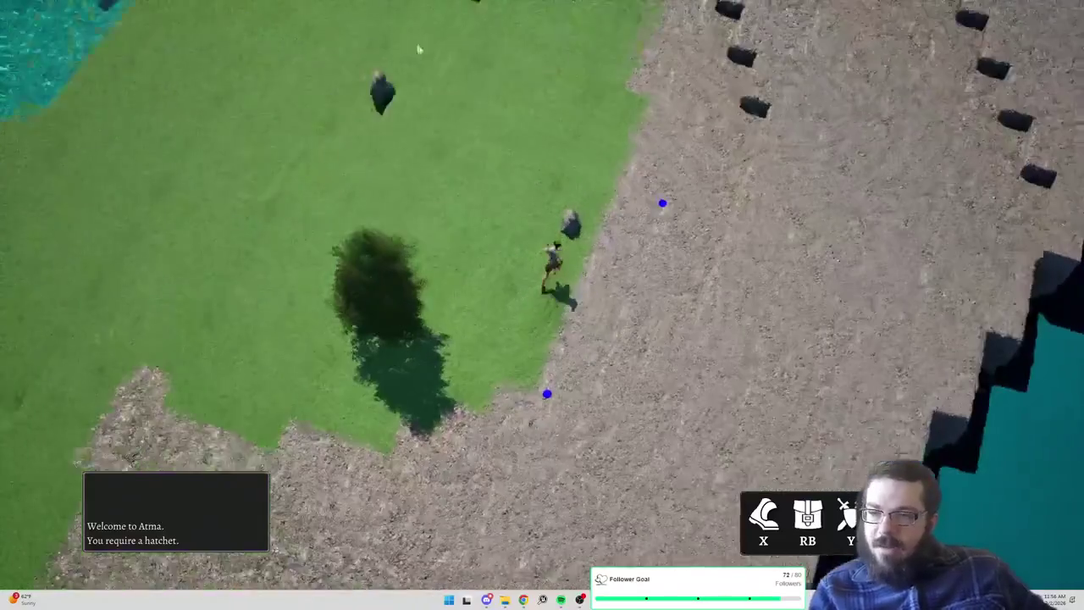
left_click(643, 49)
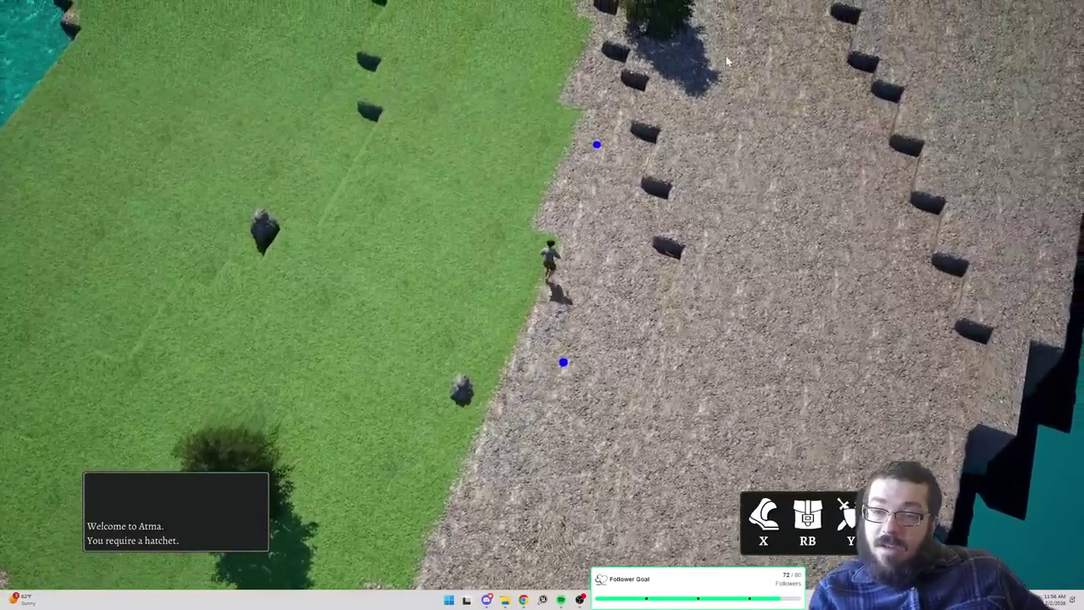
left_click(715, 61)
left_click(783, 59)
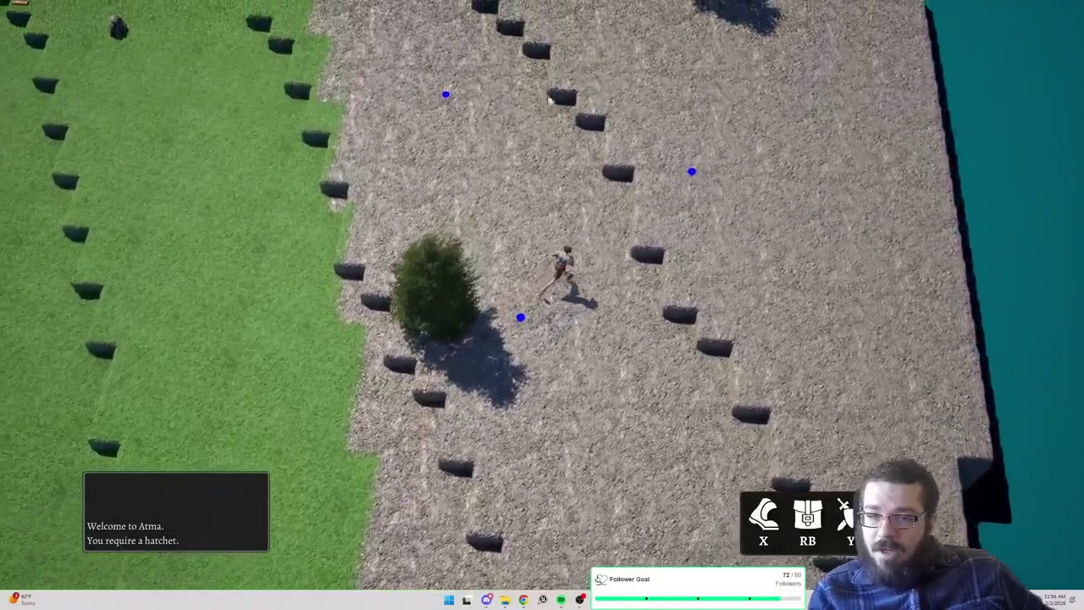
left_click(422, 46)
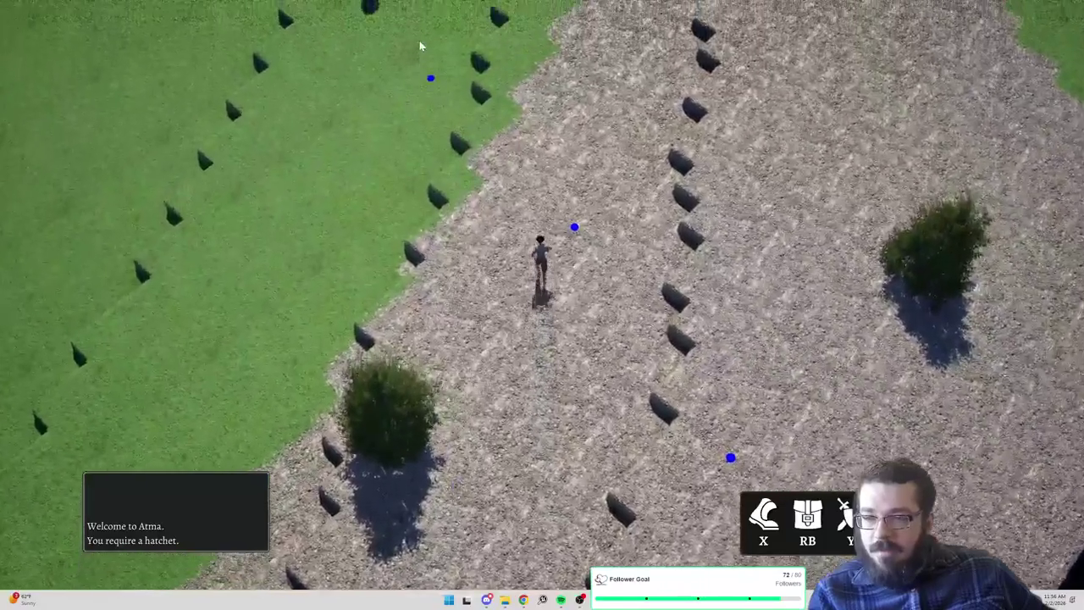
Cross the grass terrace and climb back up onto the gravel plaza
left_click(341, 68)
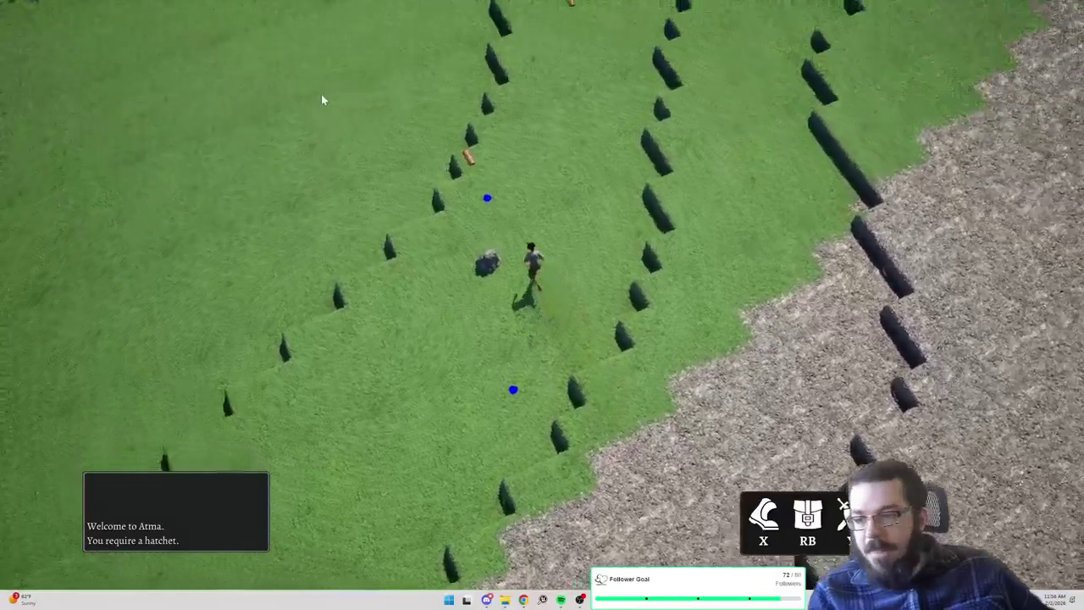
left_click(408, 73)
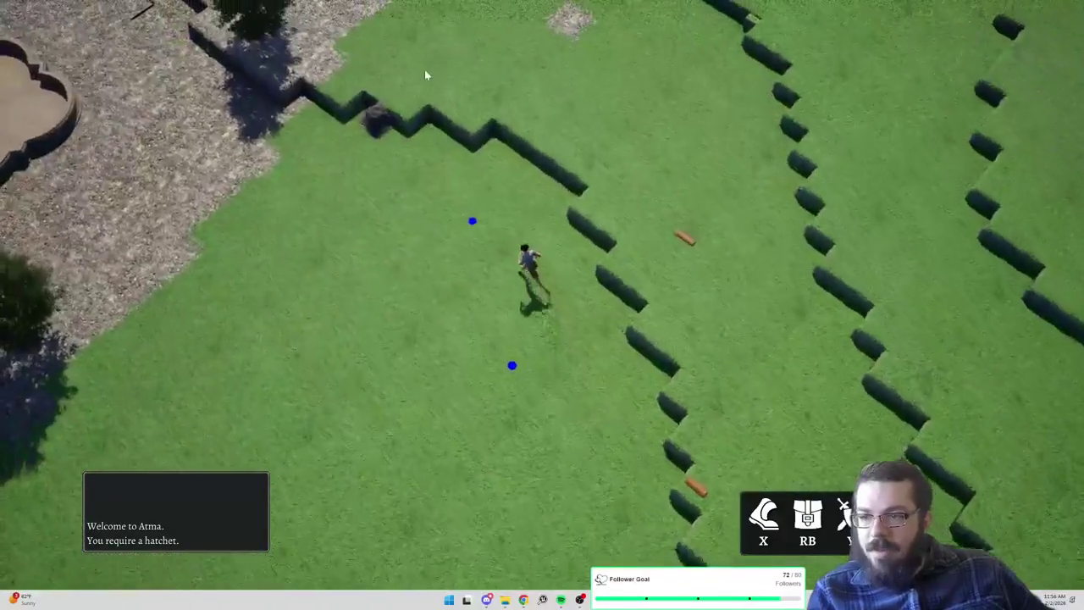
left_click(426, 74)
left_click(542, 53)
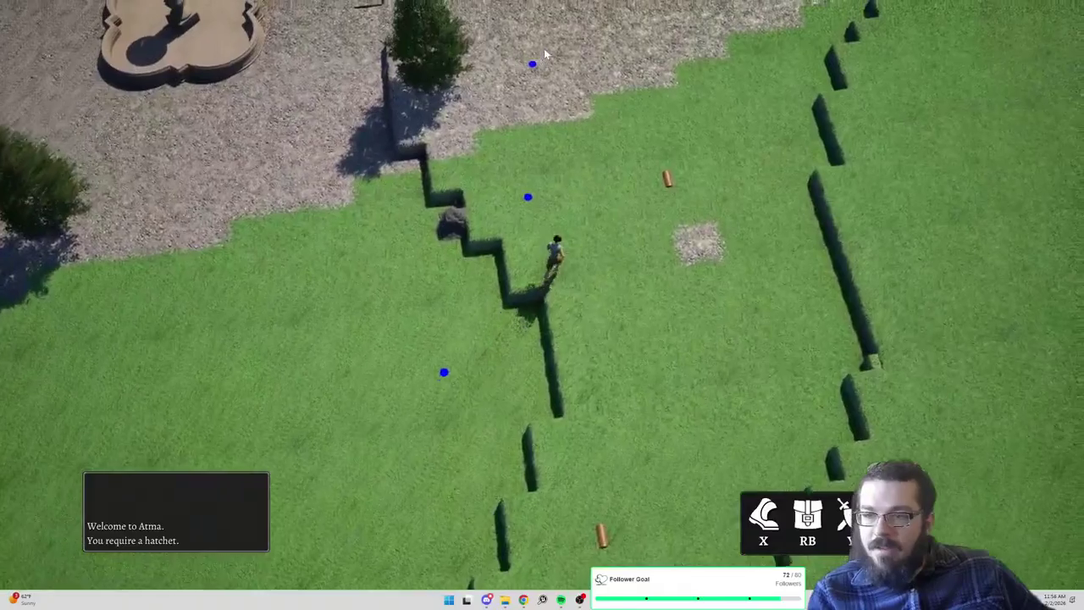
left_click(689, 93)
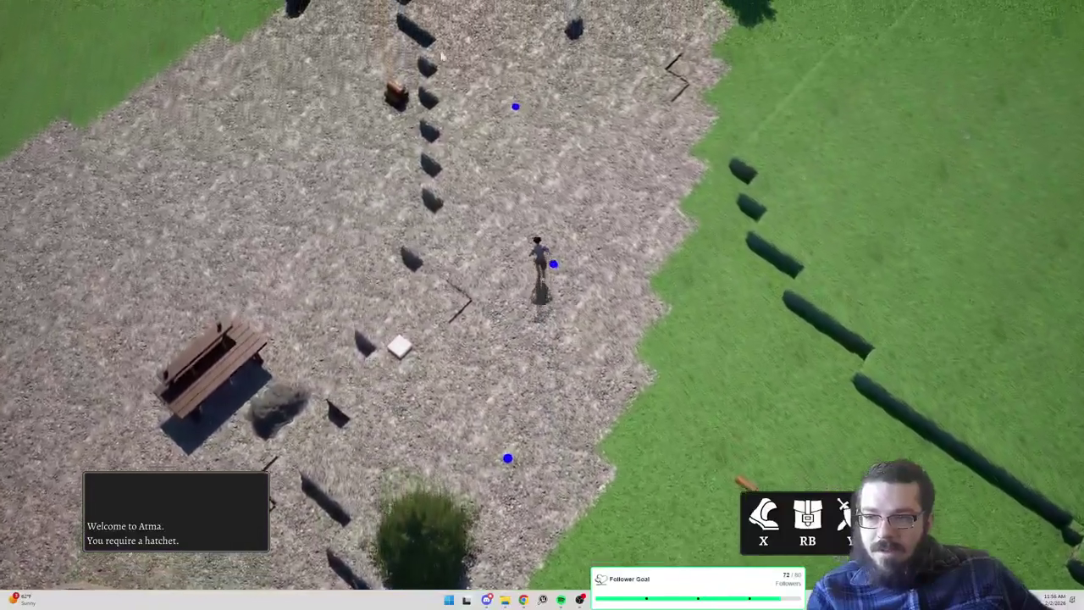
Steer the character past the bench toward the upper-left grass and the lakeshore
left_click(259, 95)
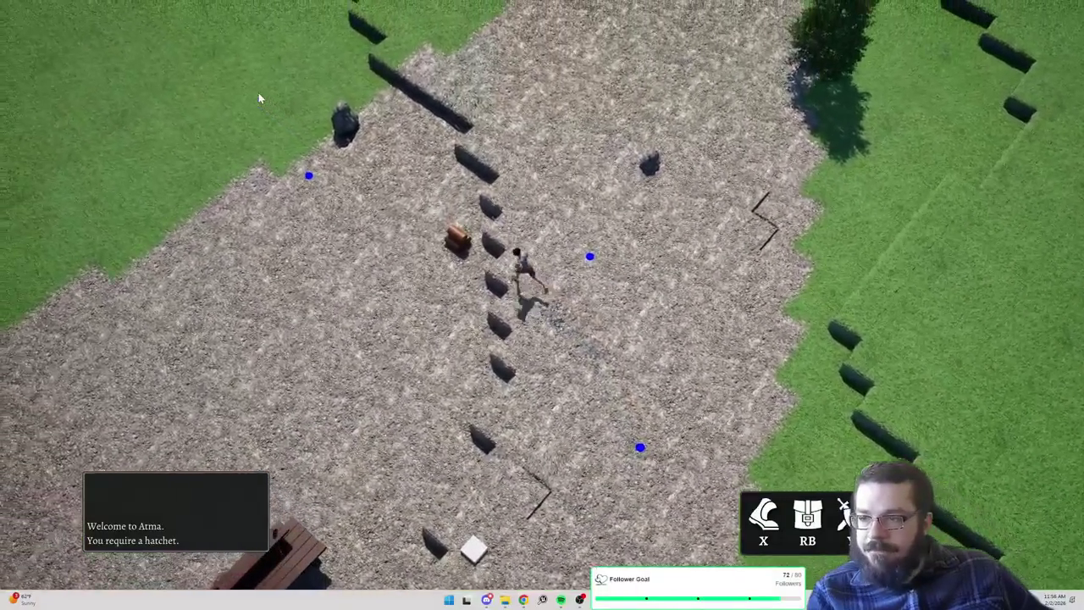
left_click(263, 78)
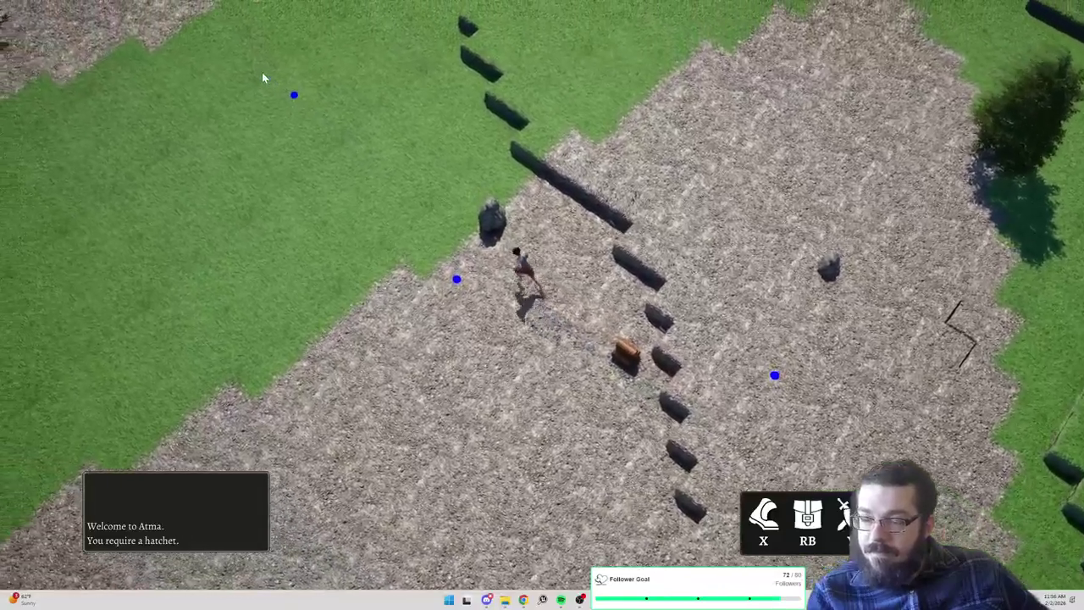
left_click(263, 72)
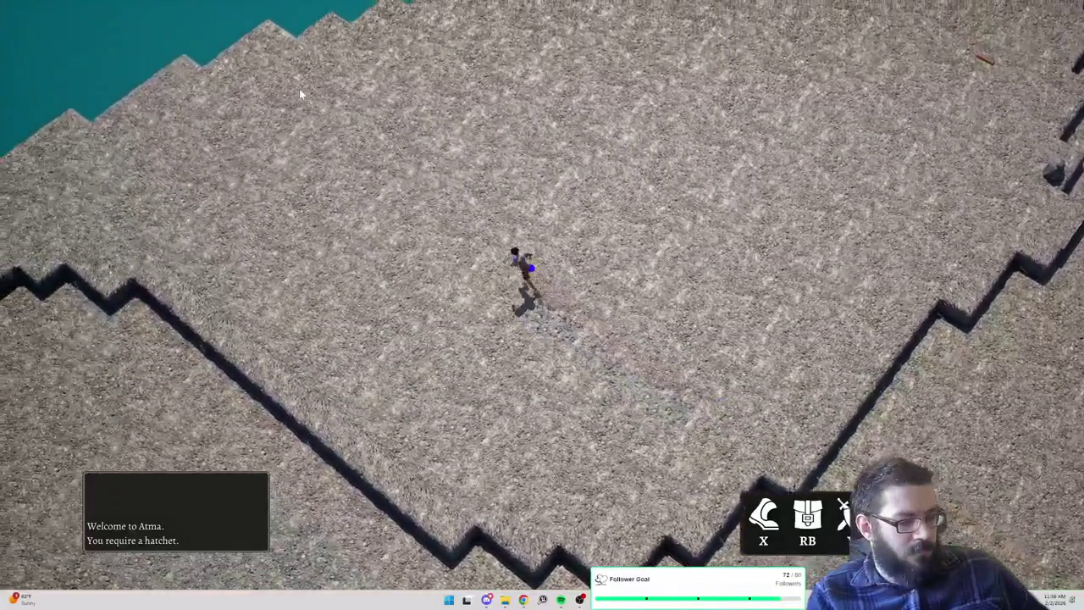
left_click(299, 88)
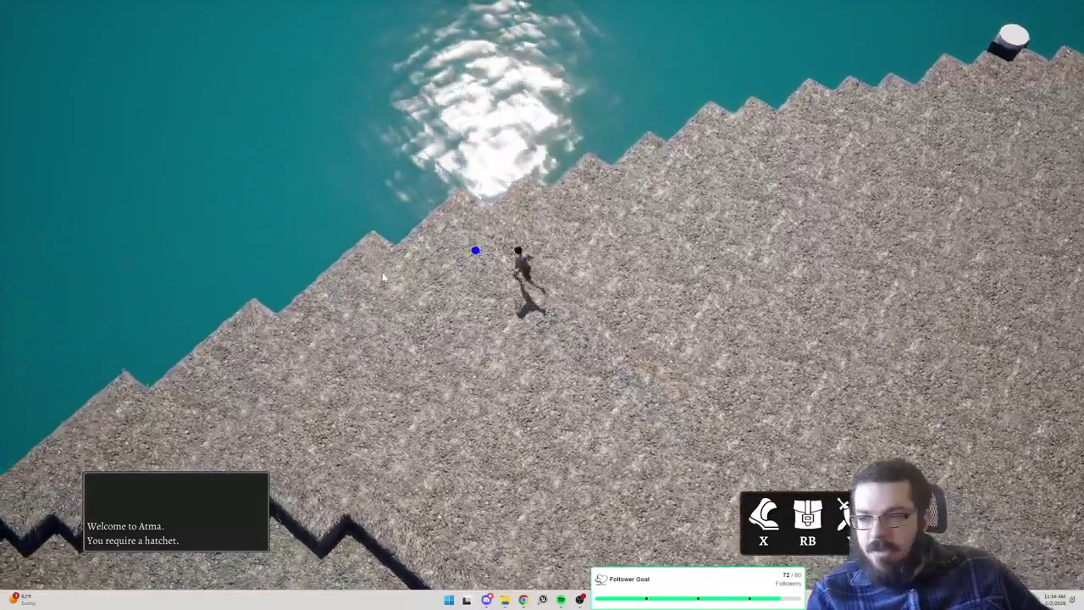
Swing the camera around and follow the shoreline onto the grass beside the lake
mouse_move(382, 277)
left_mouse_down()
mouse_move(868, 296)
mouse_move(826, 355)
mouse_move(805, 232)
left_mouse_up()
left_click(826, 355)
left_click(780, 101)
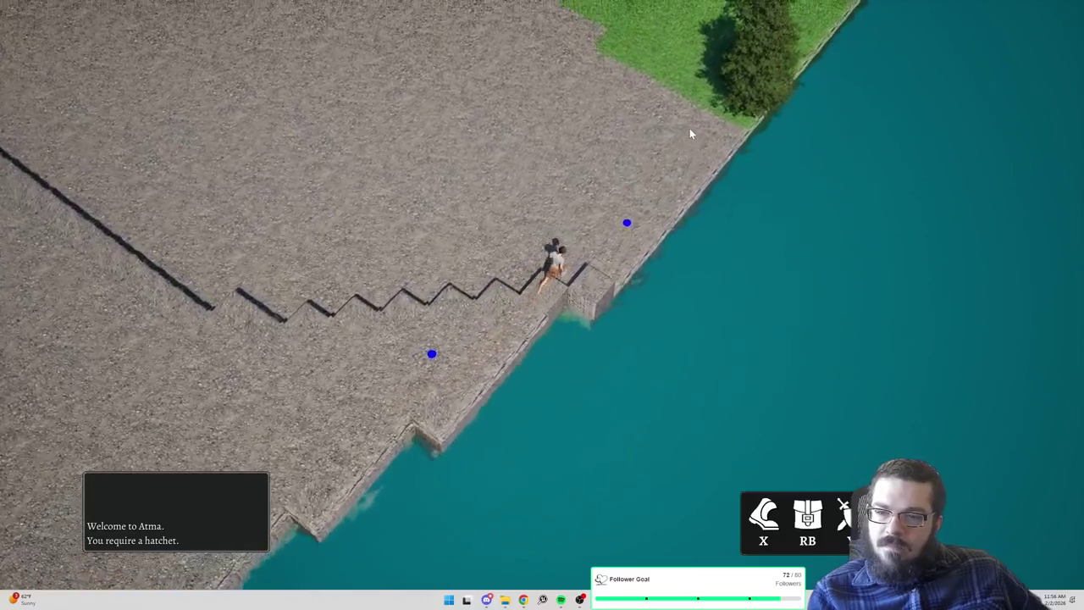
left_click(622, 92)
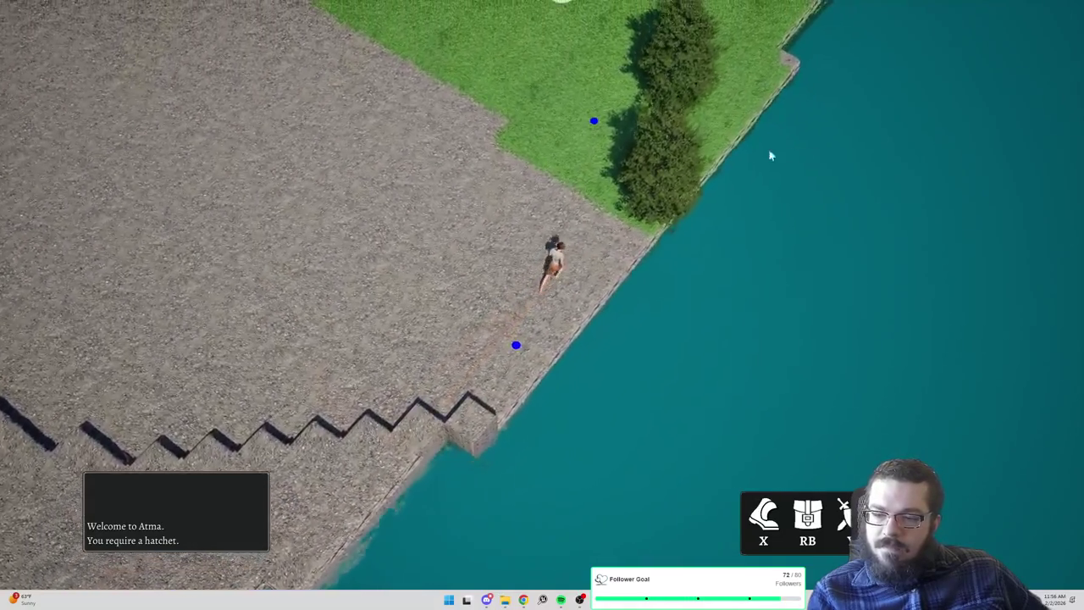
left_click_drag(771, 155, 546, 159)
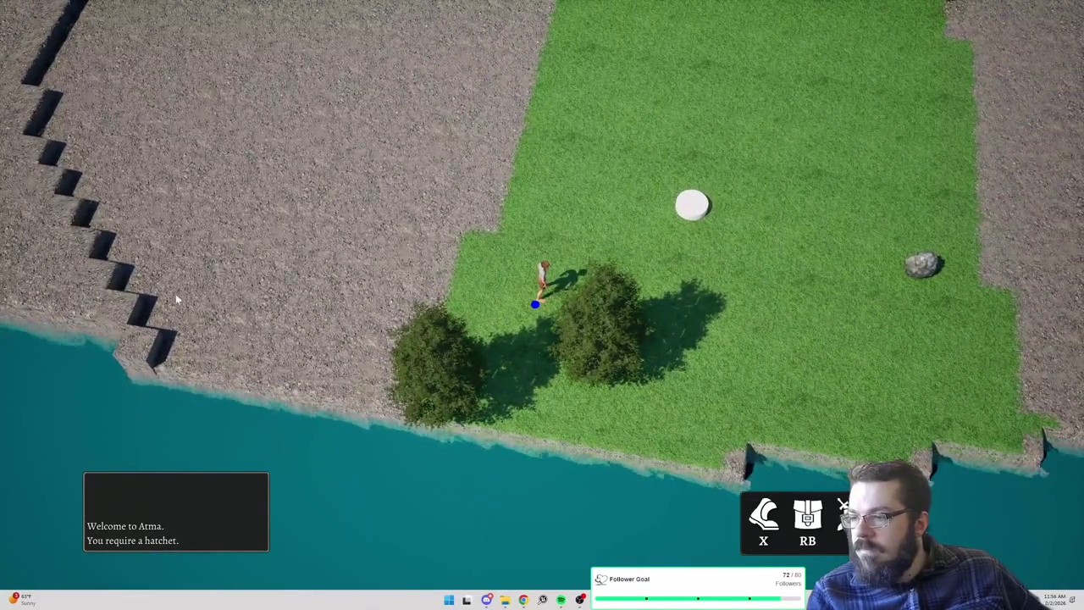
Run between the two trees, across the grass patch and up the gravel beach
left_click(591, 387)
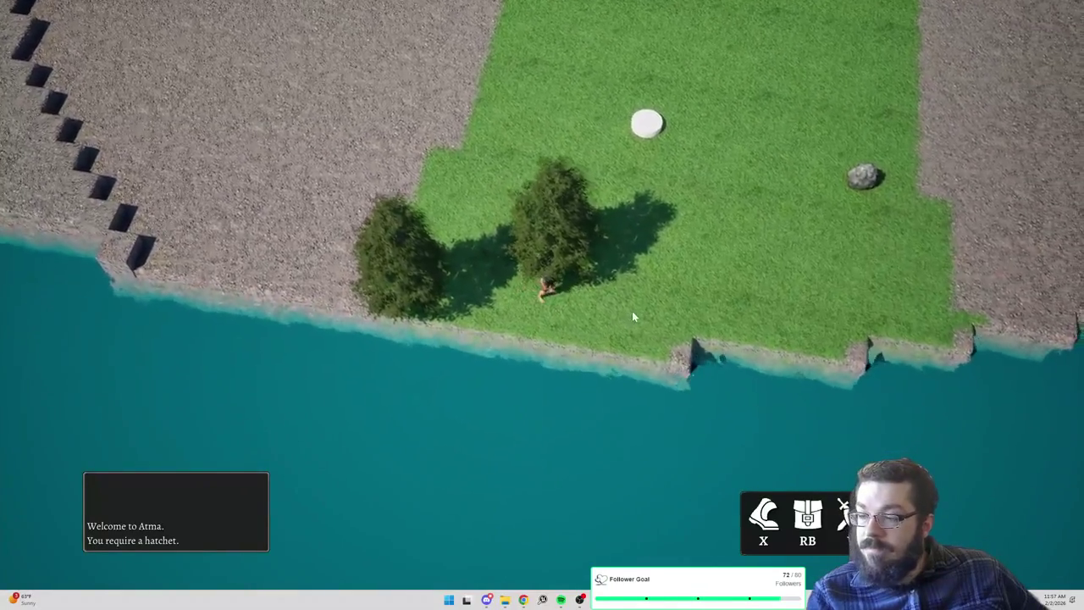
left_click(632, 311)
left_click(786, 261)
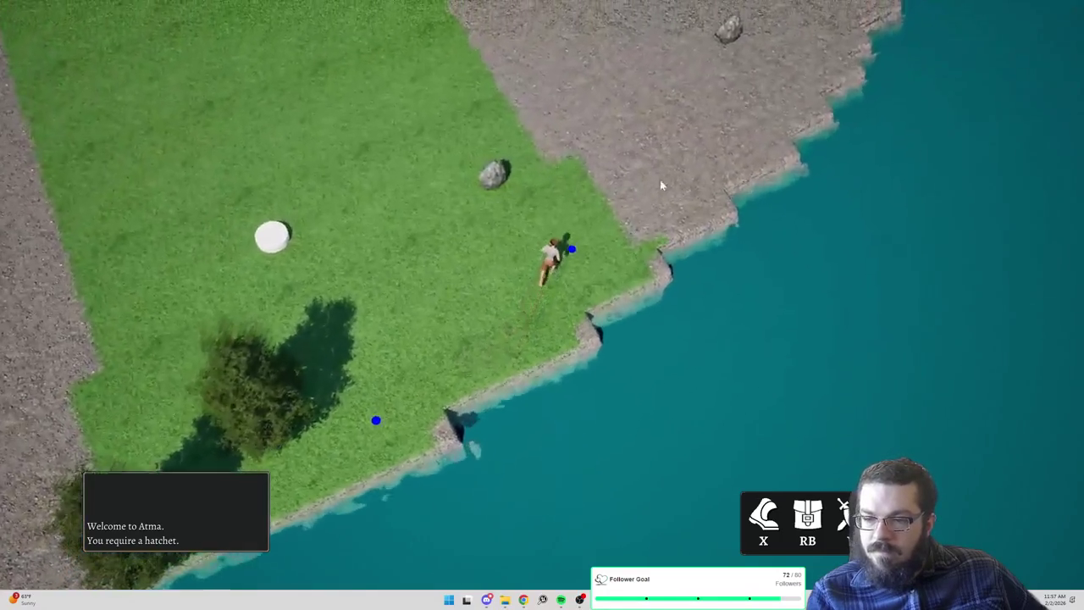
left_click(691, 146)
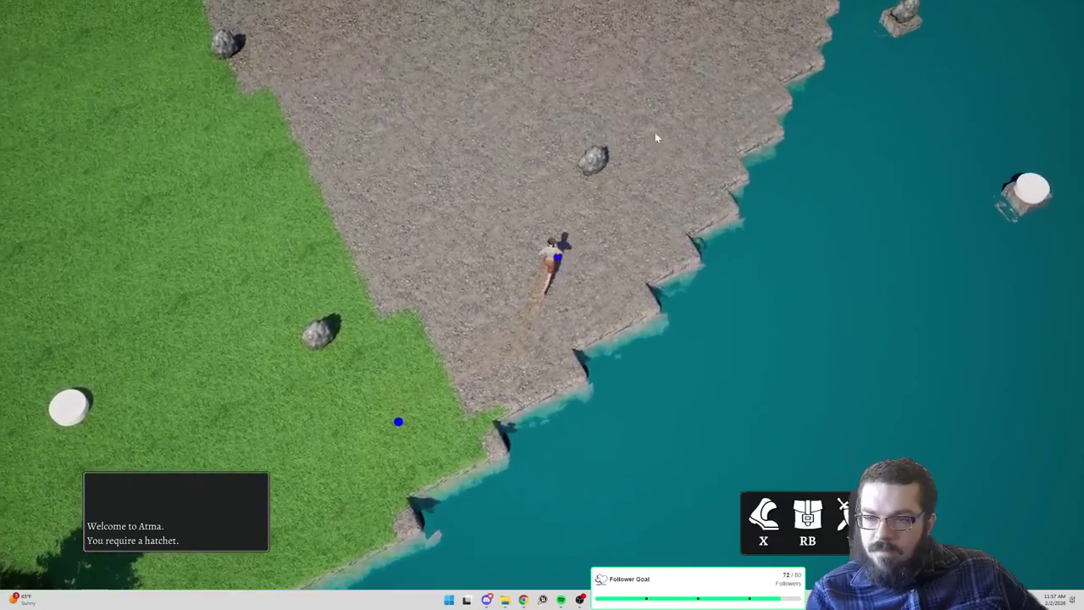
left_click(616, 90)
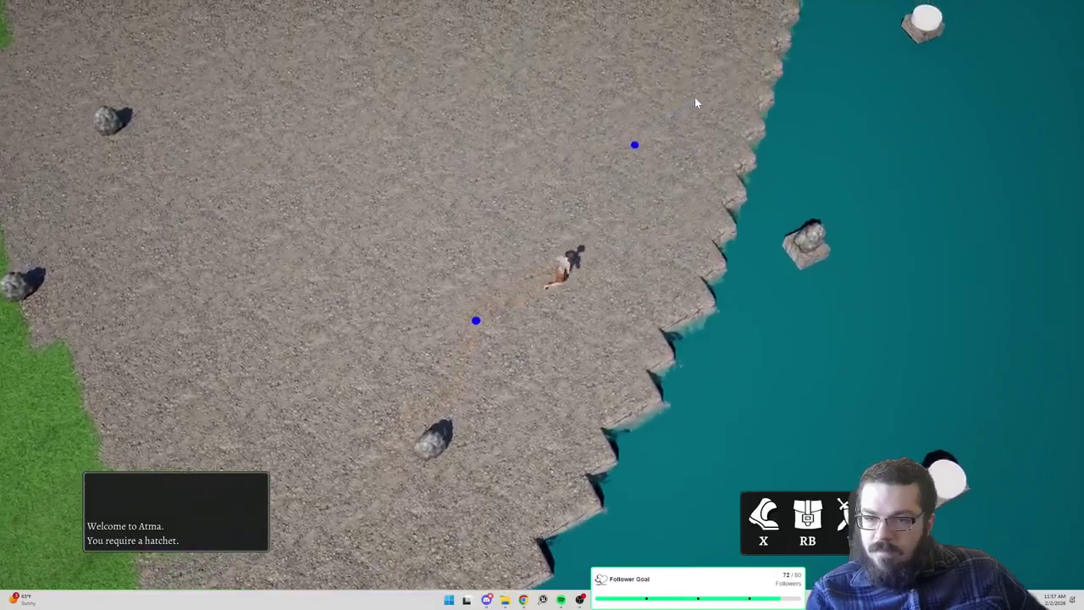
left_click_drag(691, 136, 538, 130)
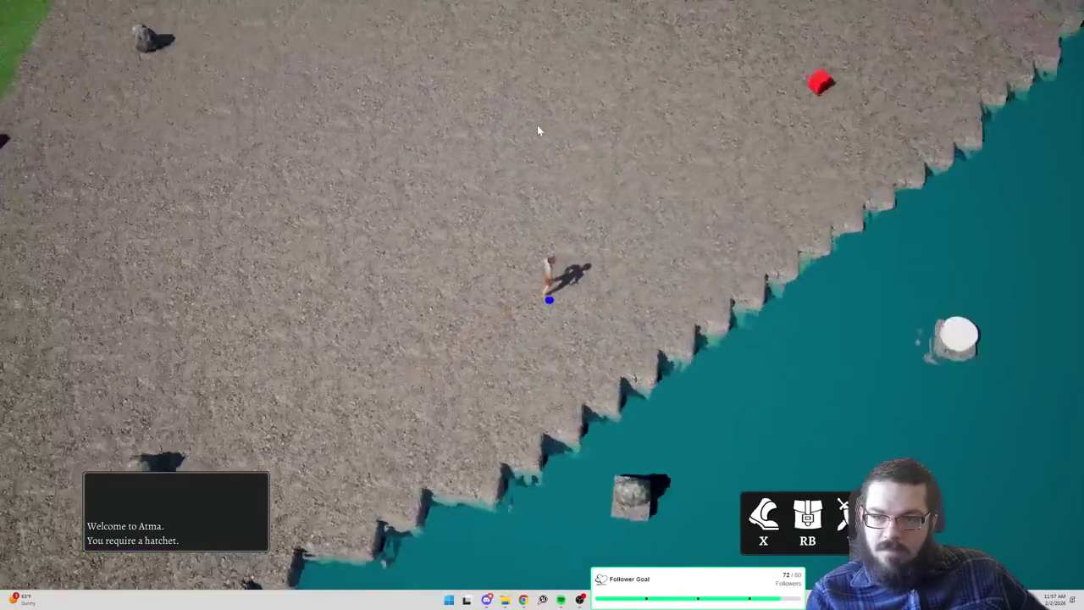
Cross the gravel, then turn back and run up the lower grass field
left_click(436, 93)
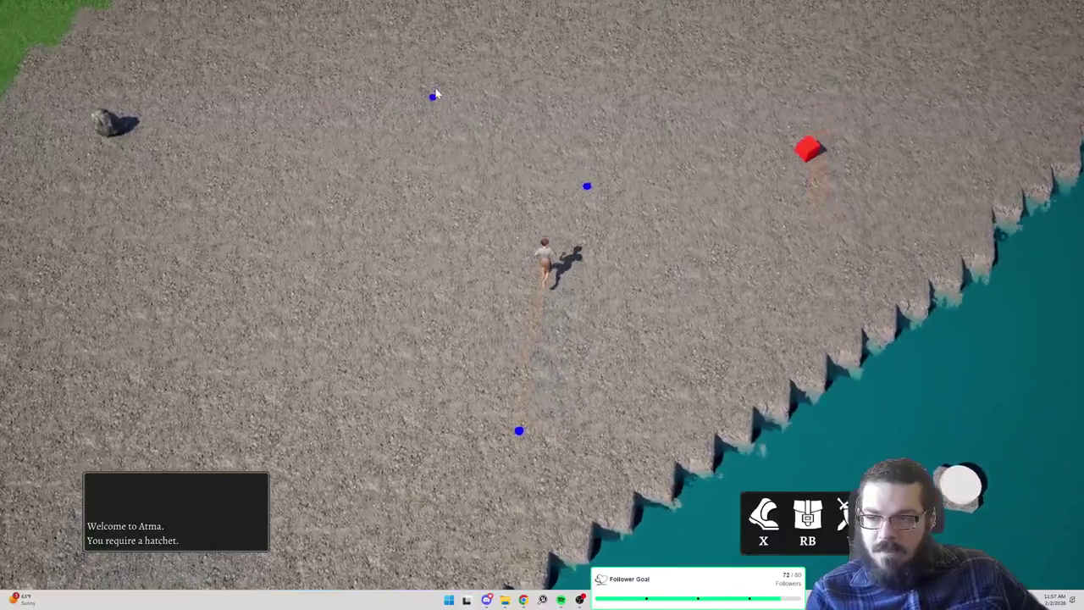
left_click(317, 106)
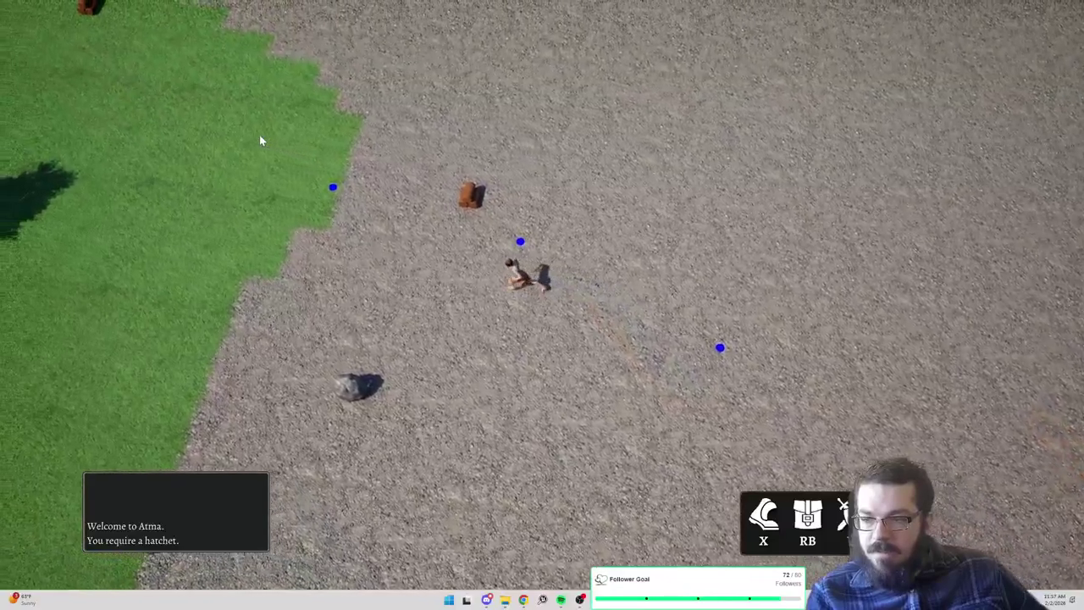
left_click(245, 140)
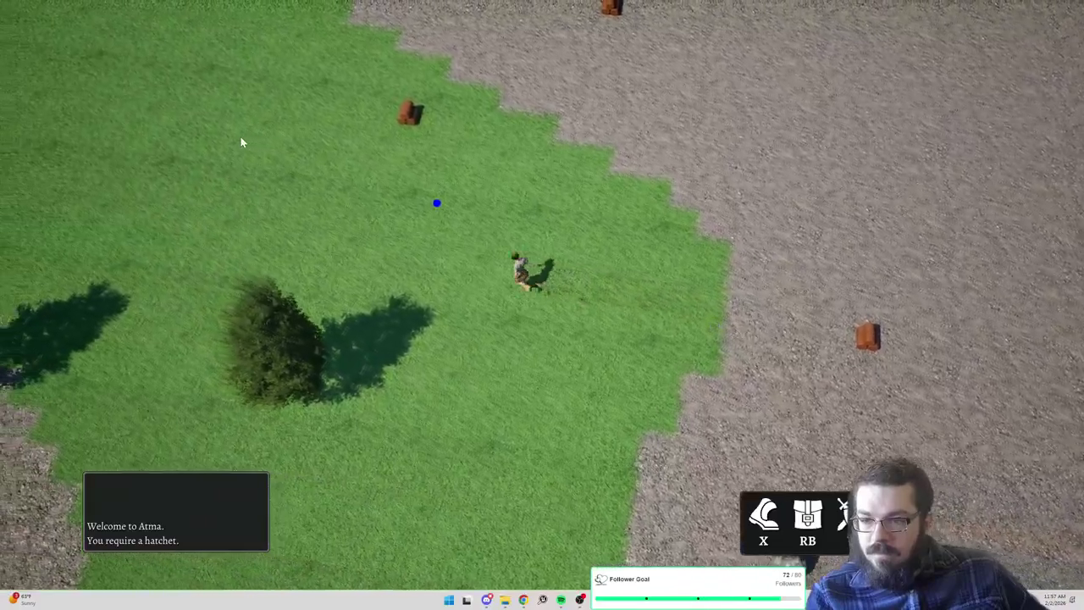
left_click(241, 142)
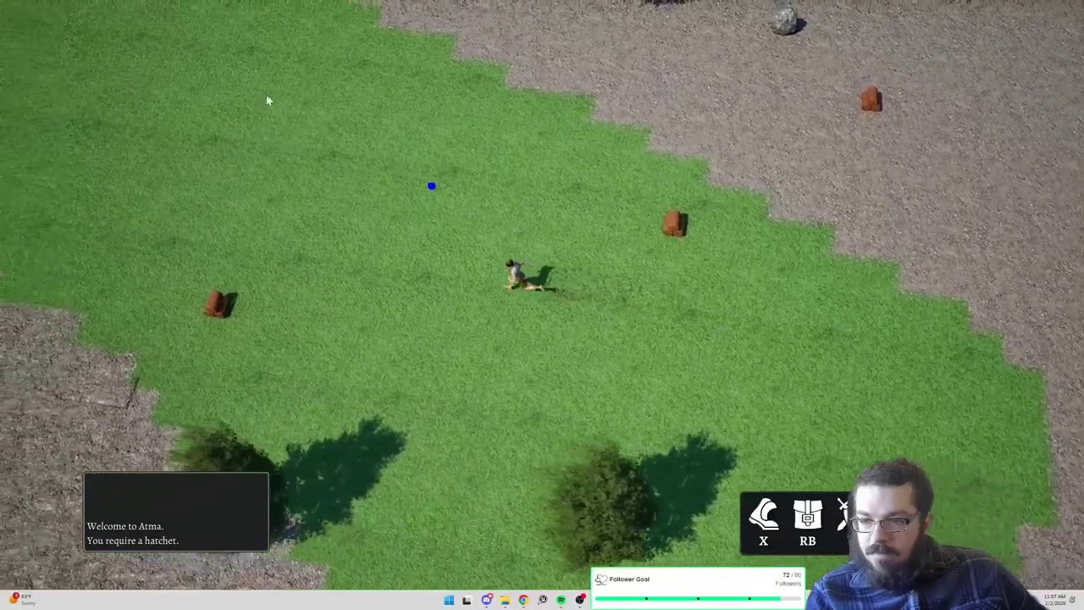
left_click(278, 79)
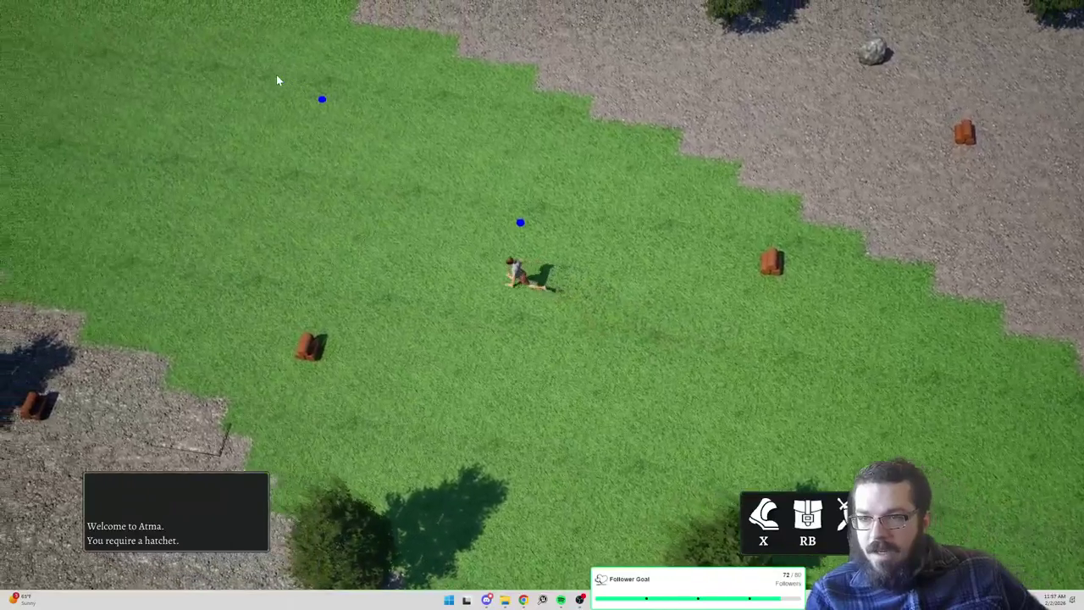
left_click(518, 54)
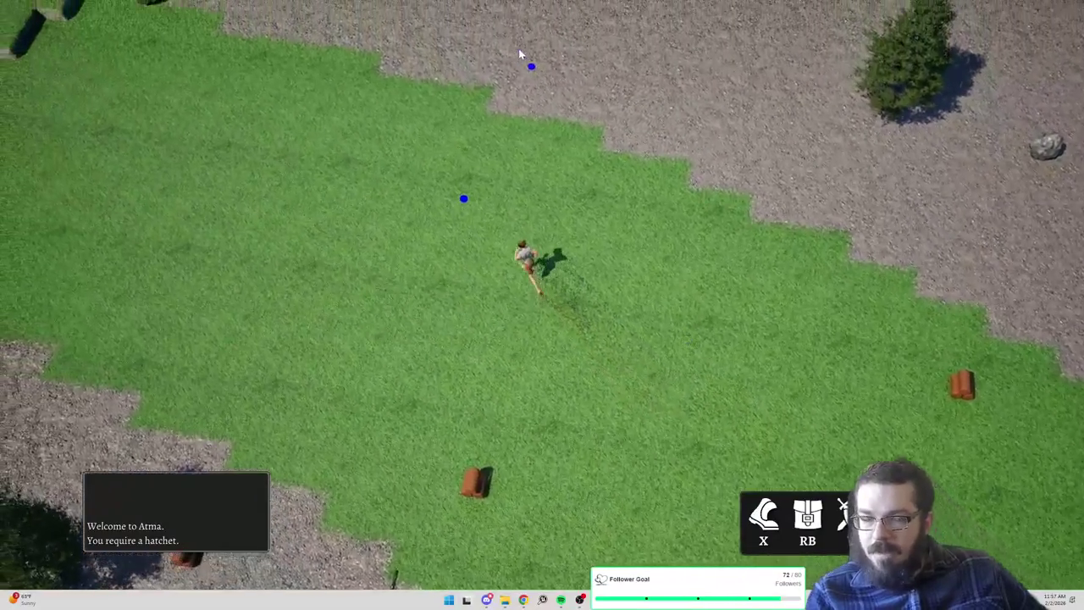
Cross the gravel plaza past the bench and climb the grass terraces to the lakeside gravel
left_click(323, 22)
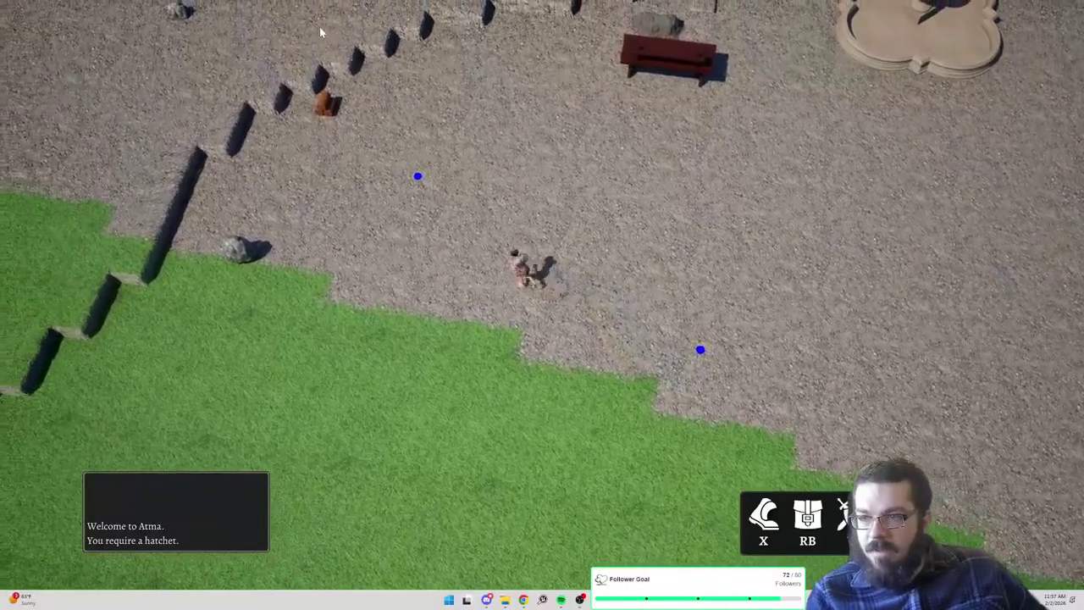
left_click(321, 31)
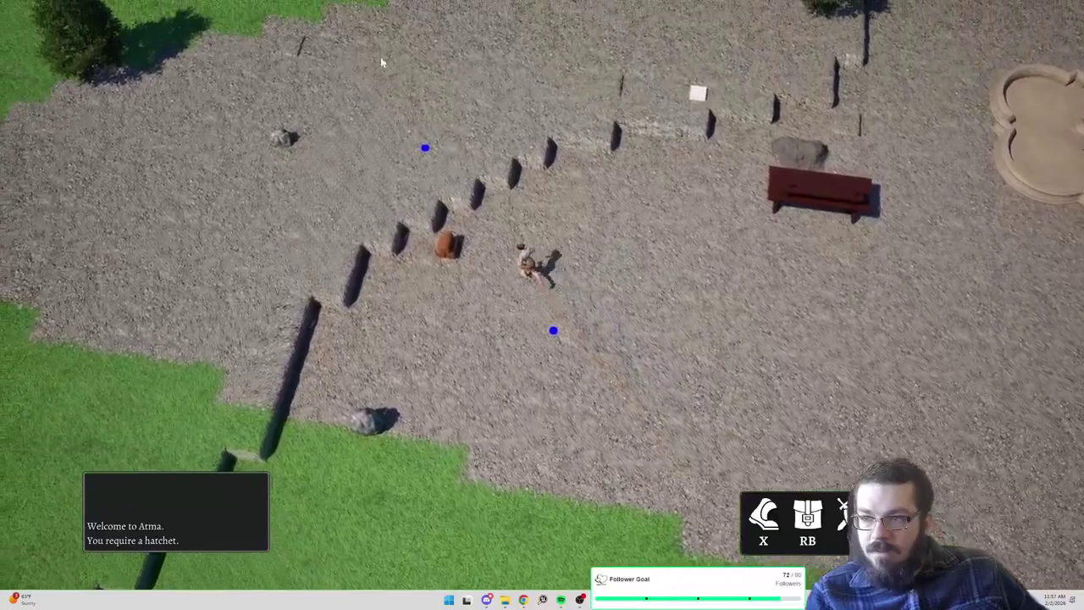
left_click(411, 73)
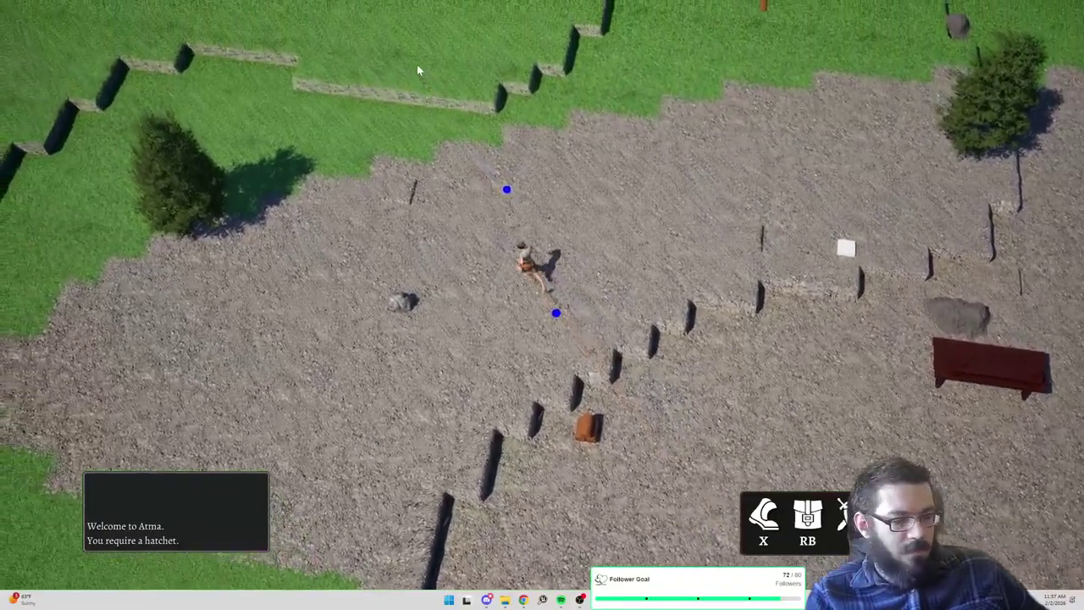
left_click(417, 67)
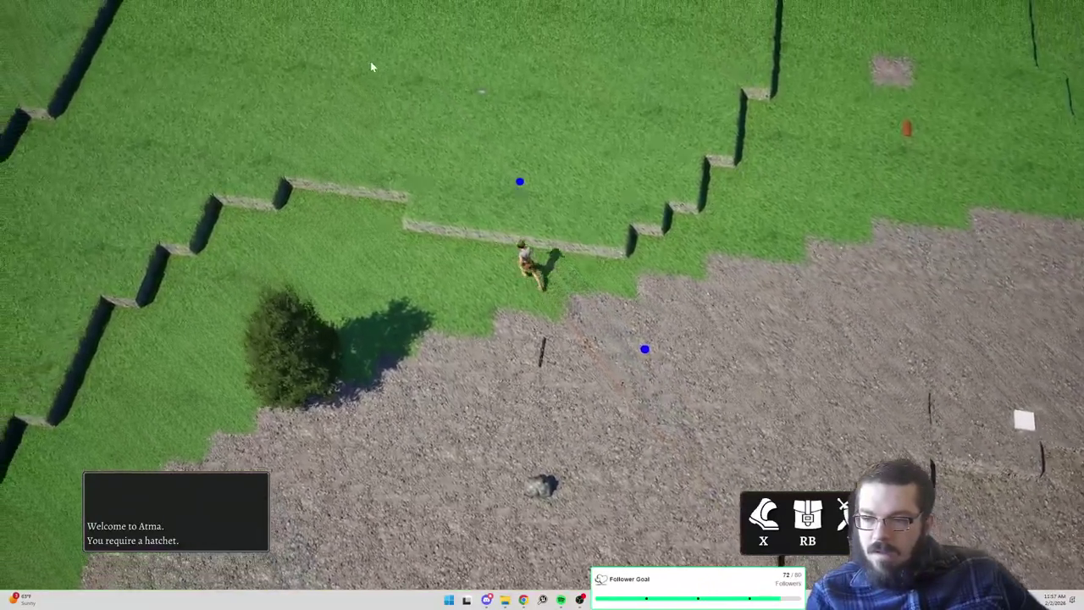
left_click(368, 66)
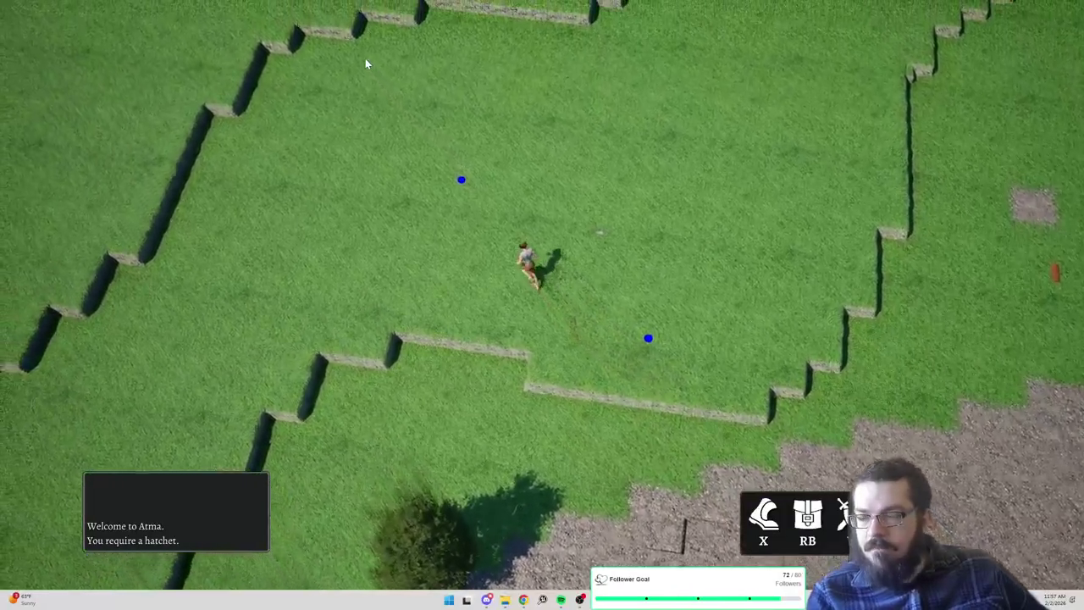
left_click(399, 86)
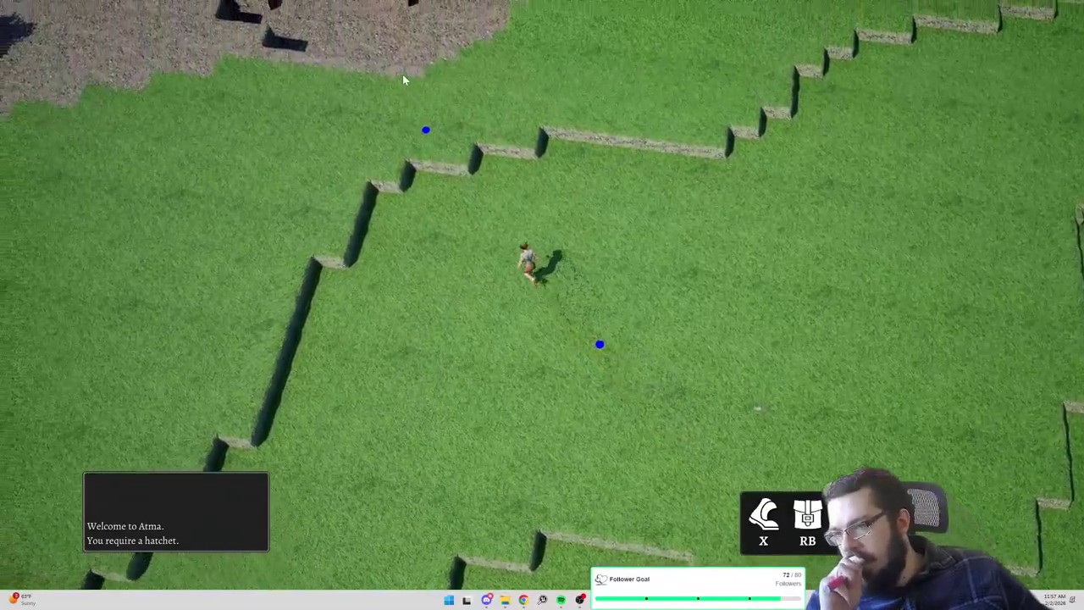
left_click(334, 170)
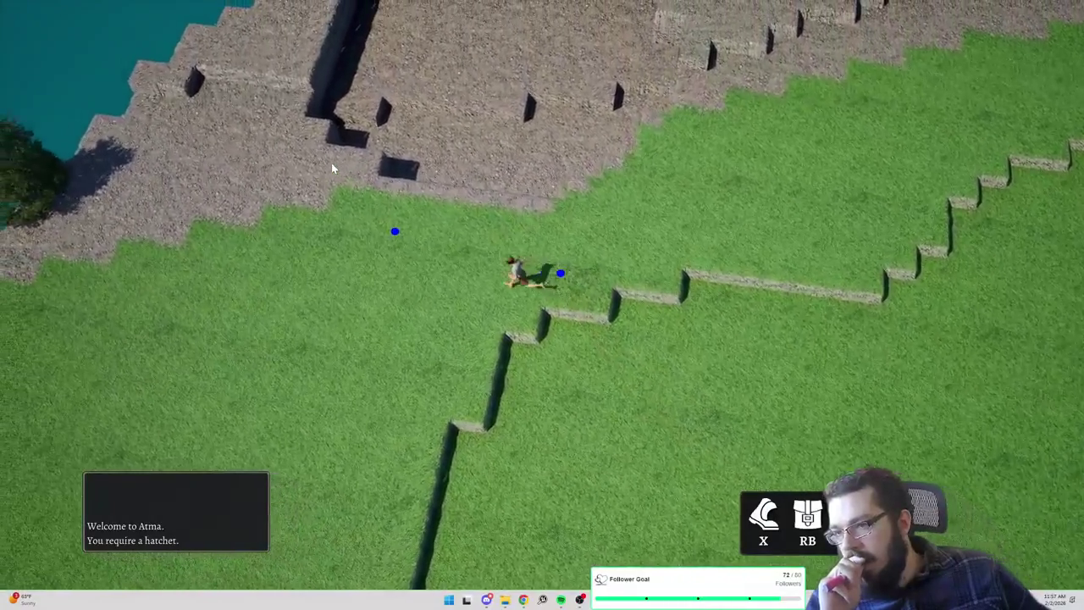
left_click(324, 203)
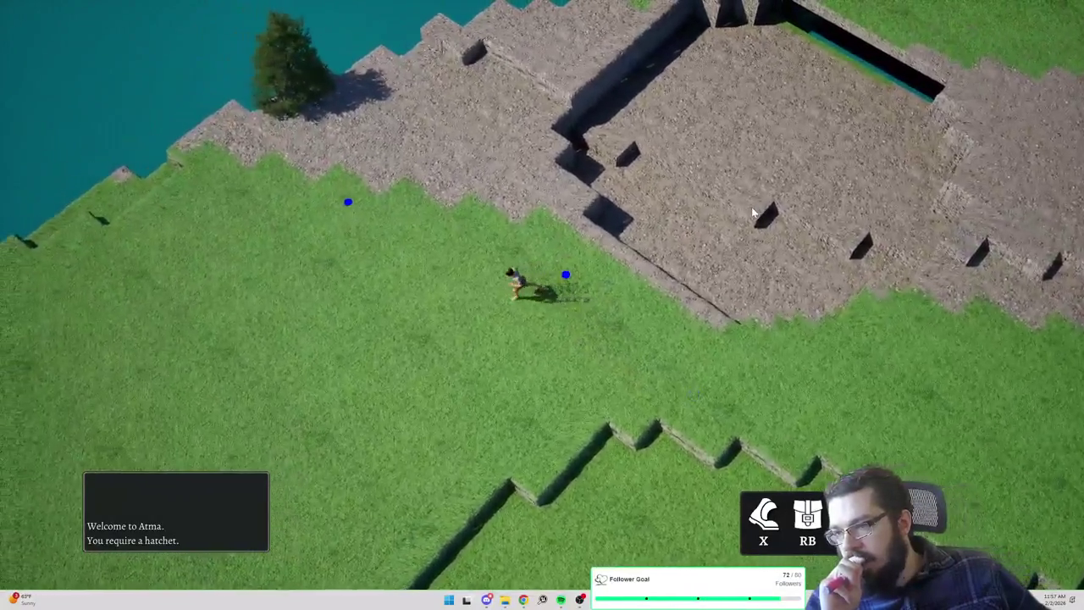
key("q")
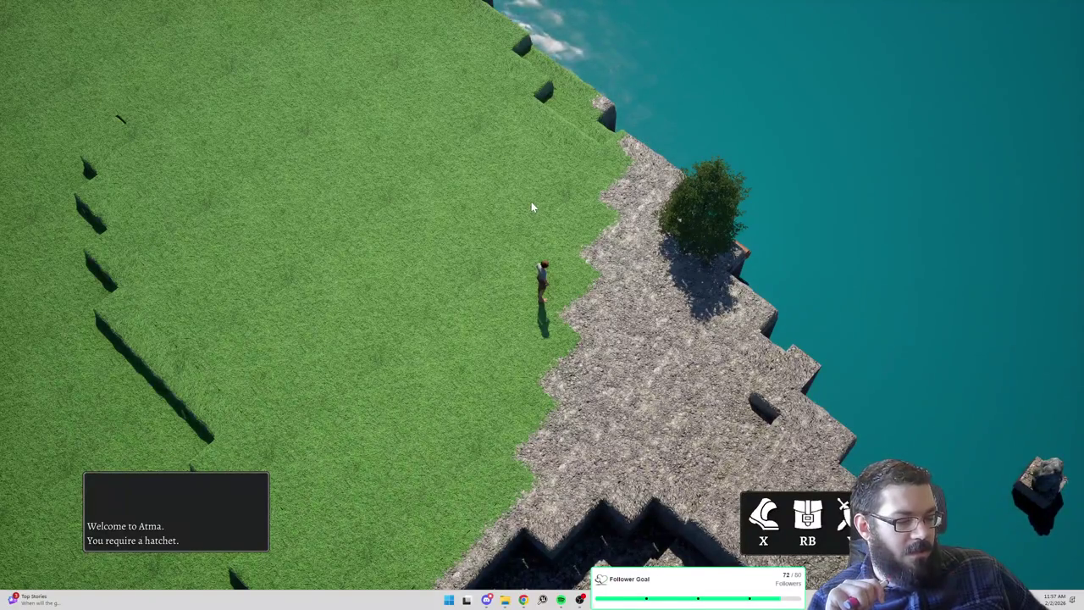
Walk along the grassy lake edge past the rock beside the shallows
left_click(509, 107)
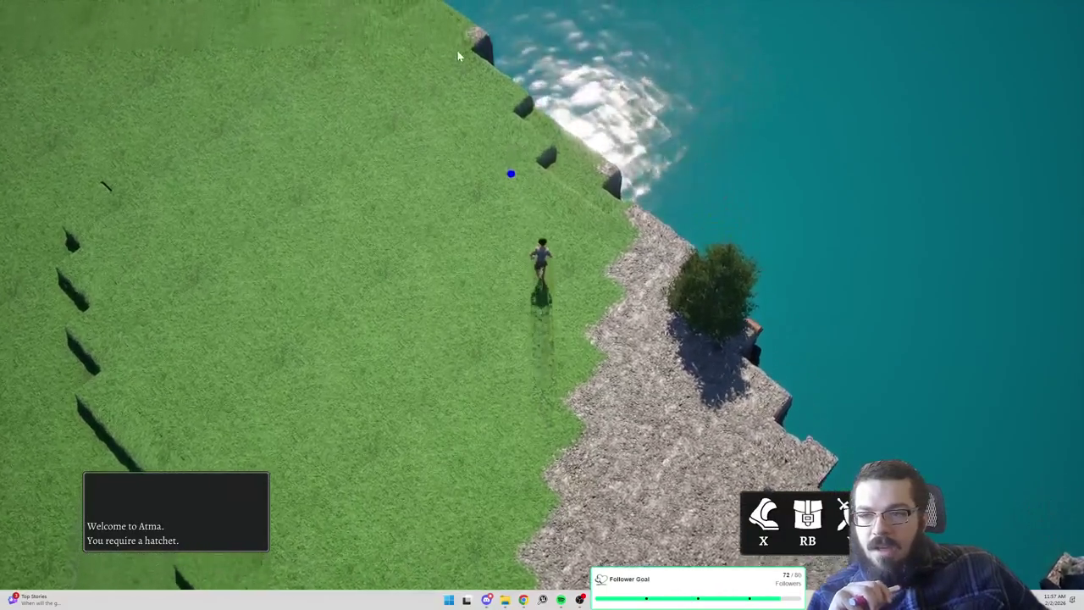
left_click(455, 89)
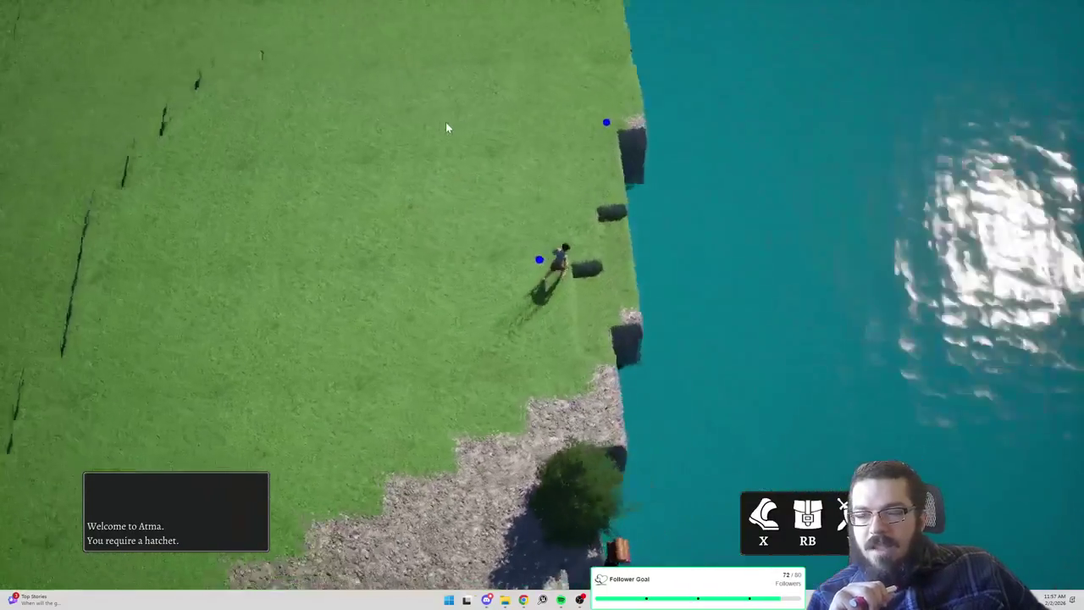
left_click(541, 44)
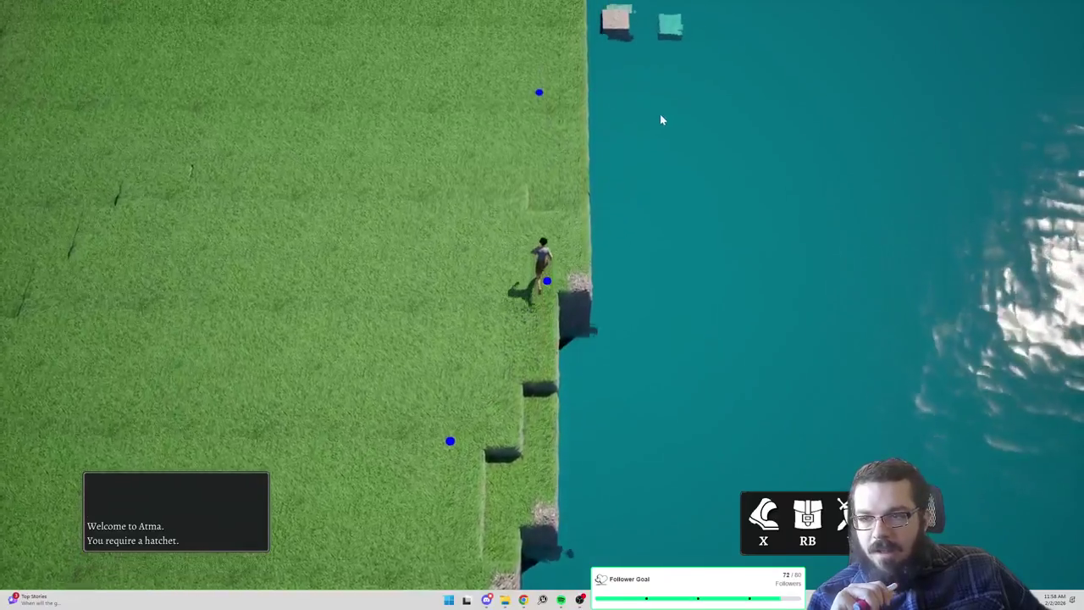
left_click(655, 67)
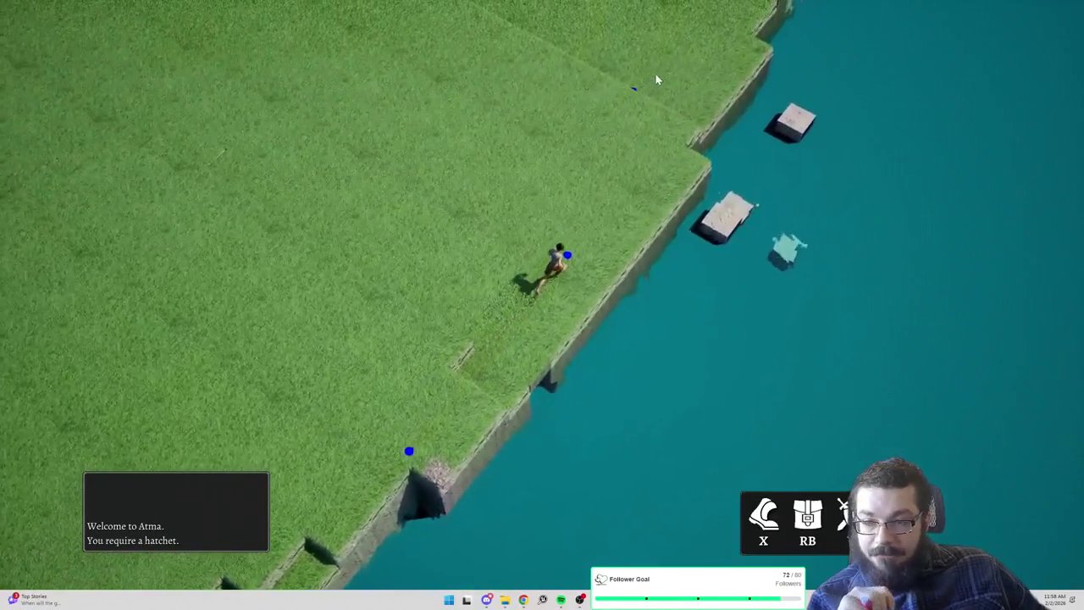
left_click(426, 37)
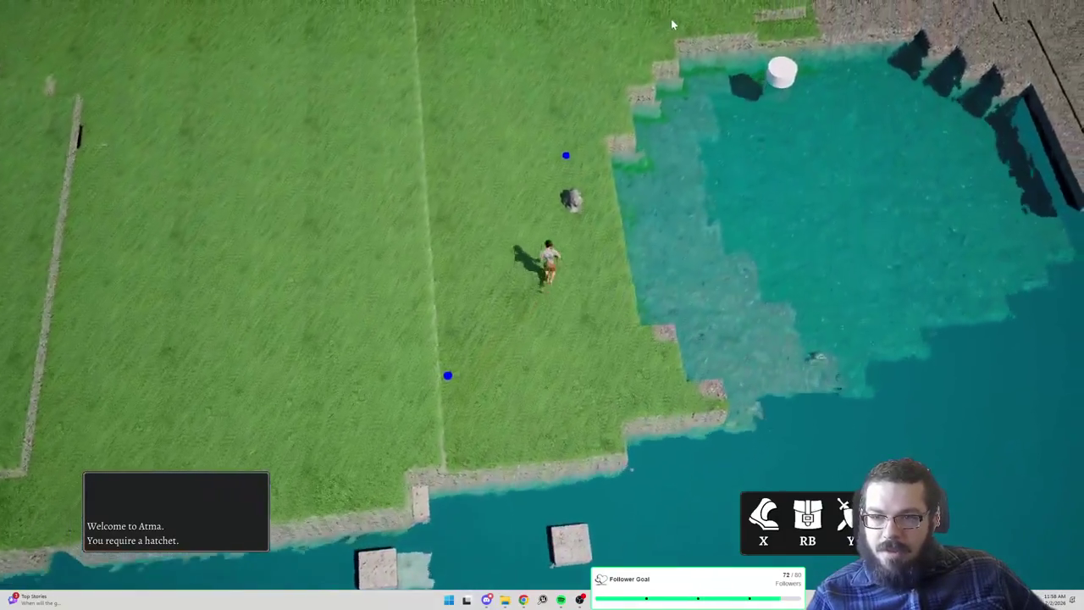
left_click(672, 27)
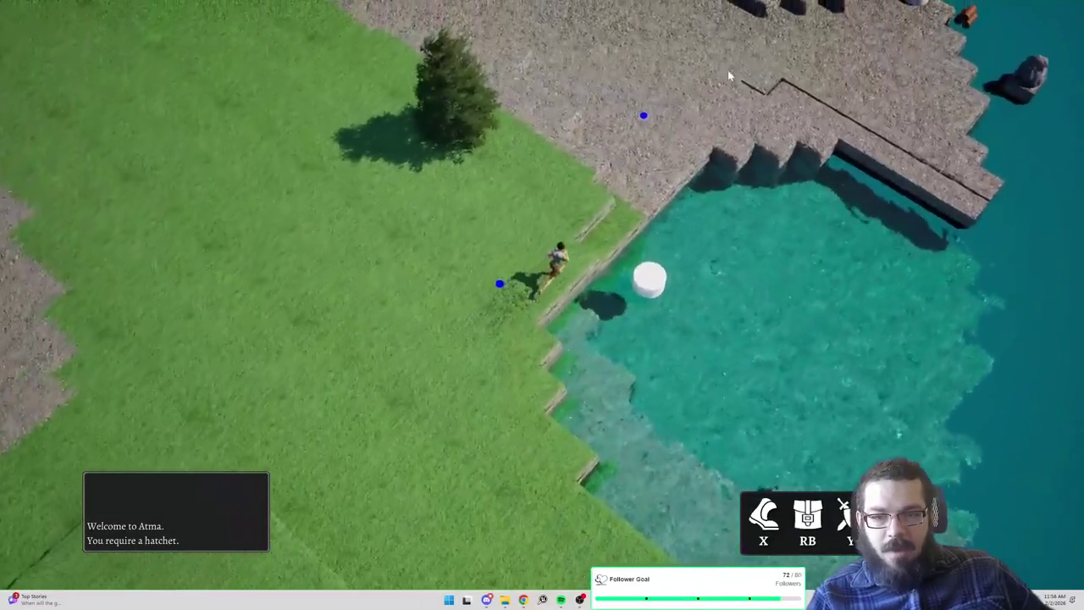
Move up onto the gravel shore and run along the water's edge
left_click(752, 57)
left_click(736, 39)
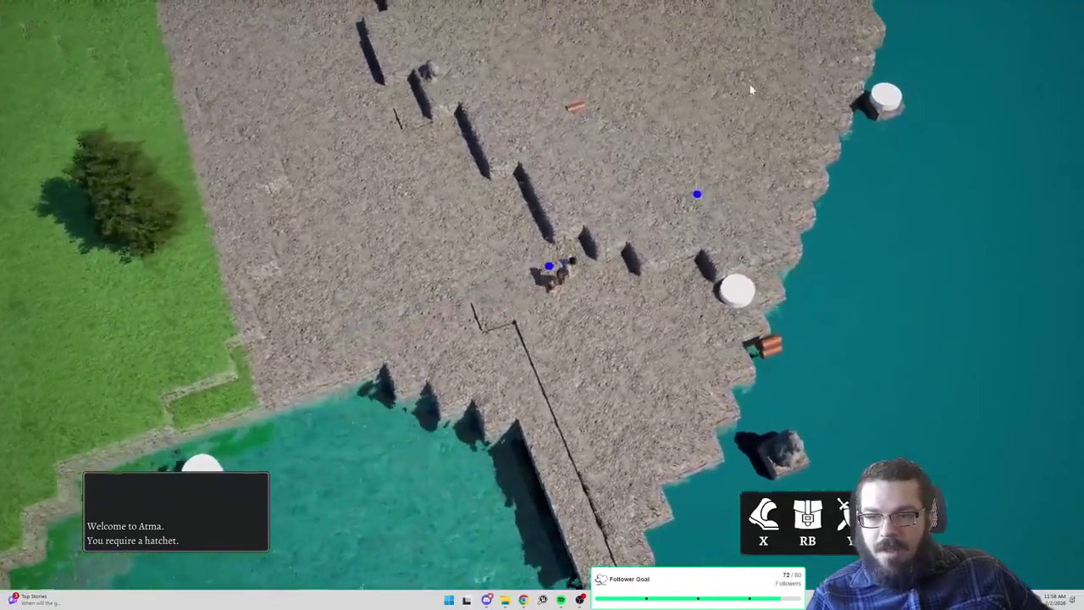
left_click(734, 67)
left_click(656, 42)
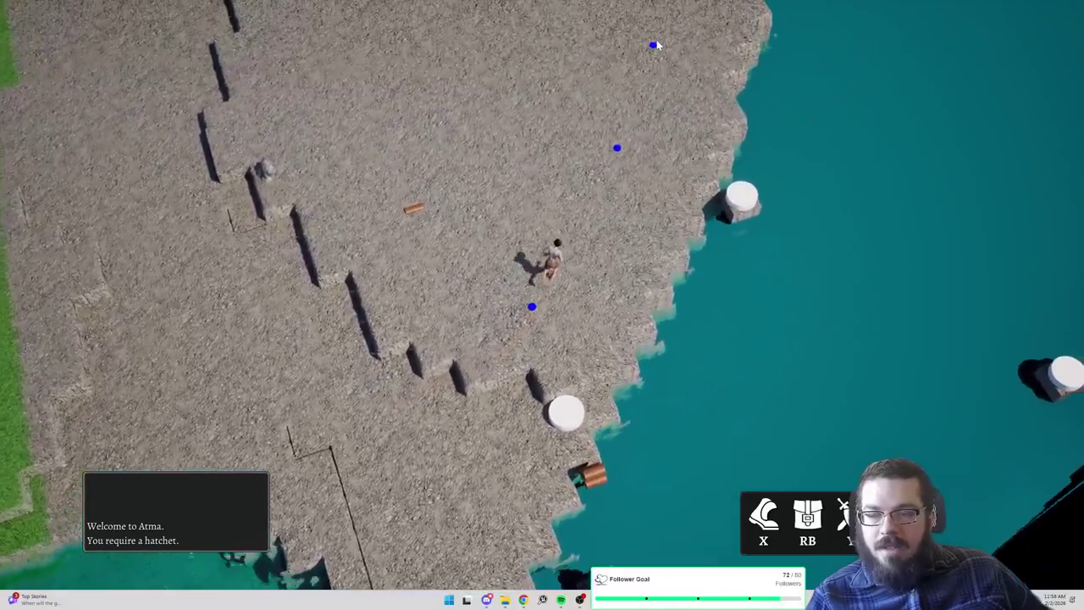
left_click(576, 40)
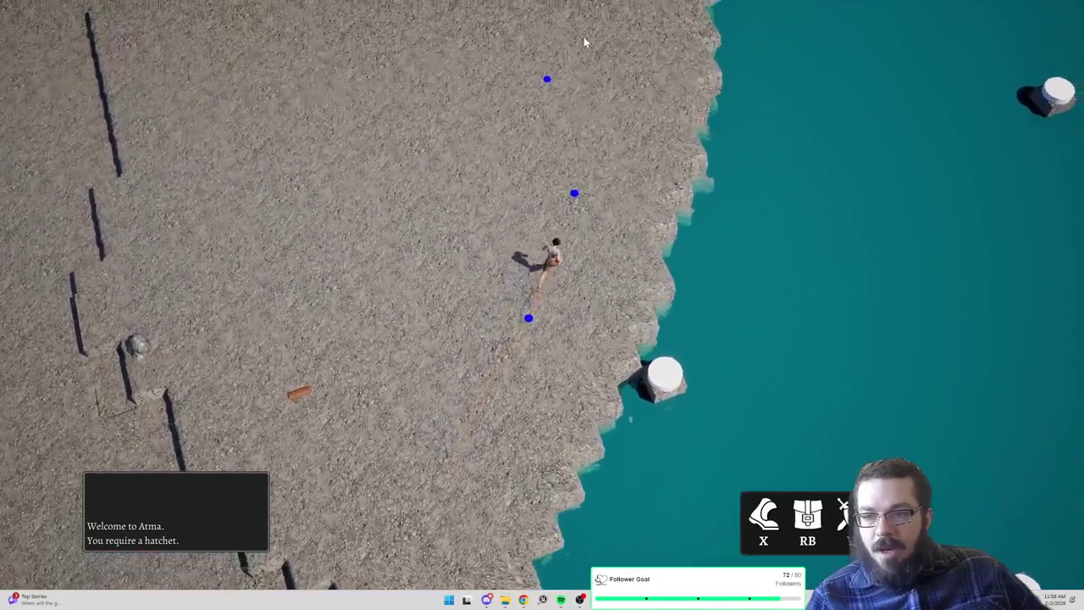
left_click(647, 35)
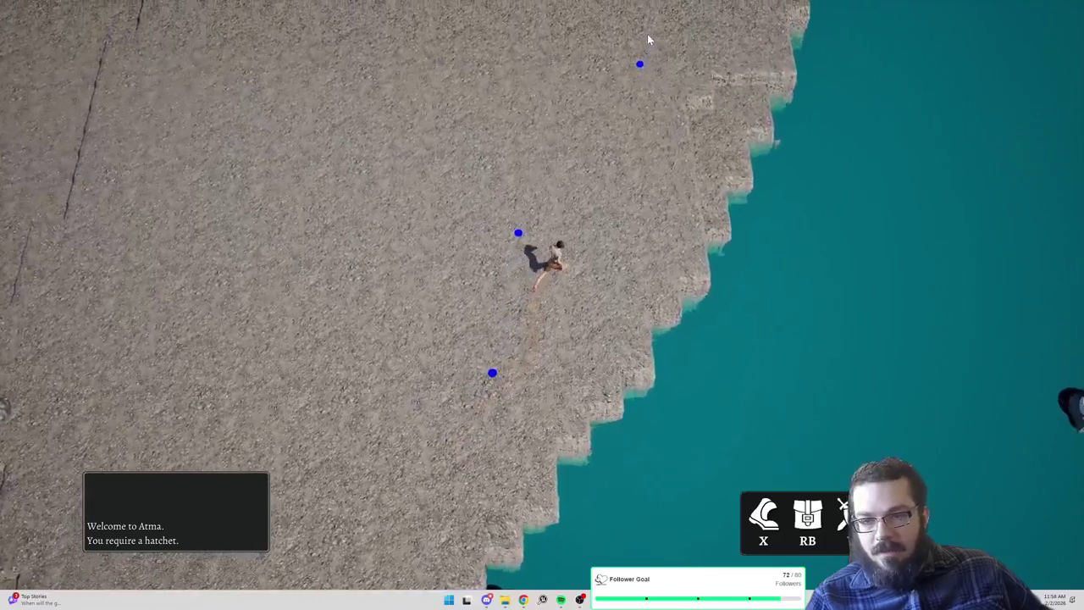
left_click(610, 67)
left_click(590, 66)
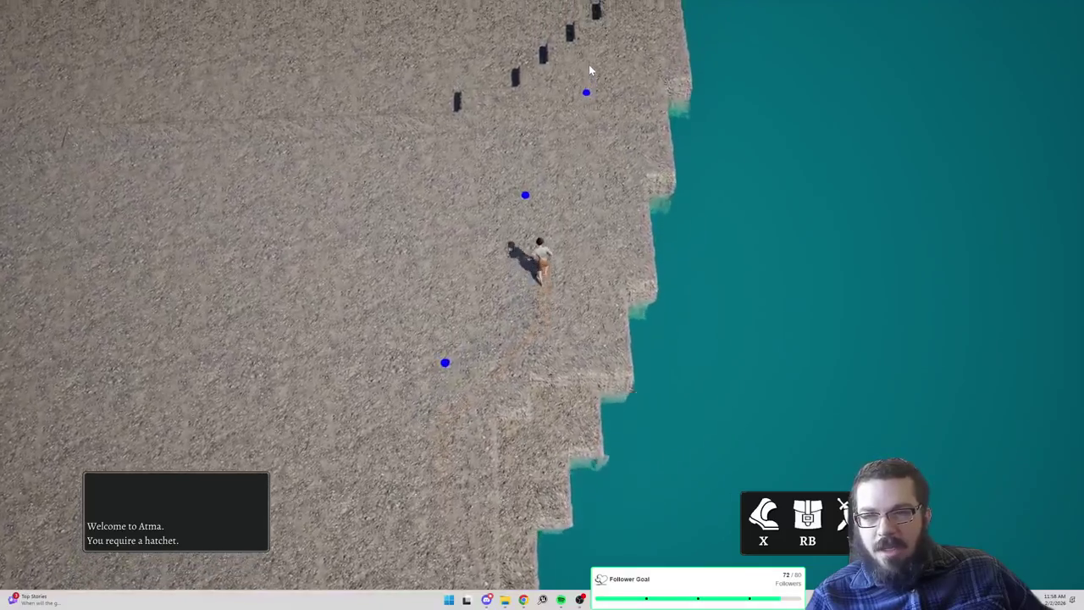
Climb past the stepped gravel ledges, cross the grass by the trees, and return to the gravel between rocks
left_click(548, 36)
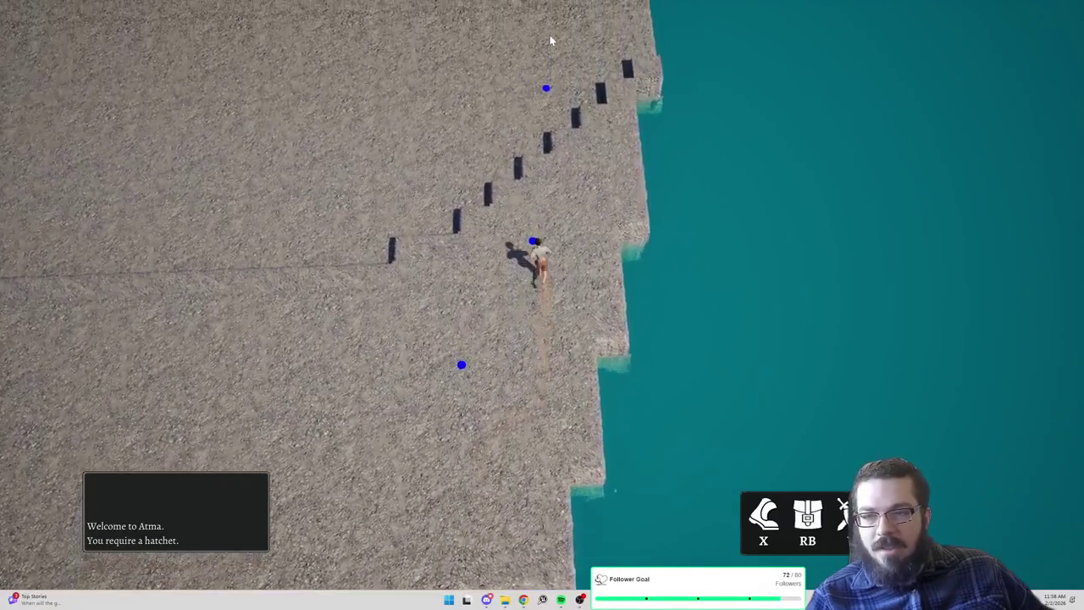
left_click(527, 38)
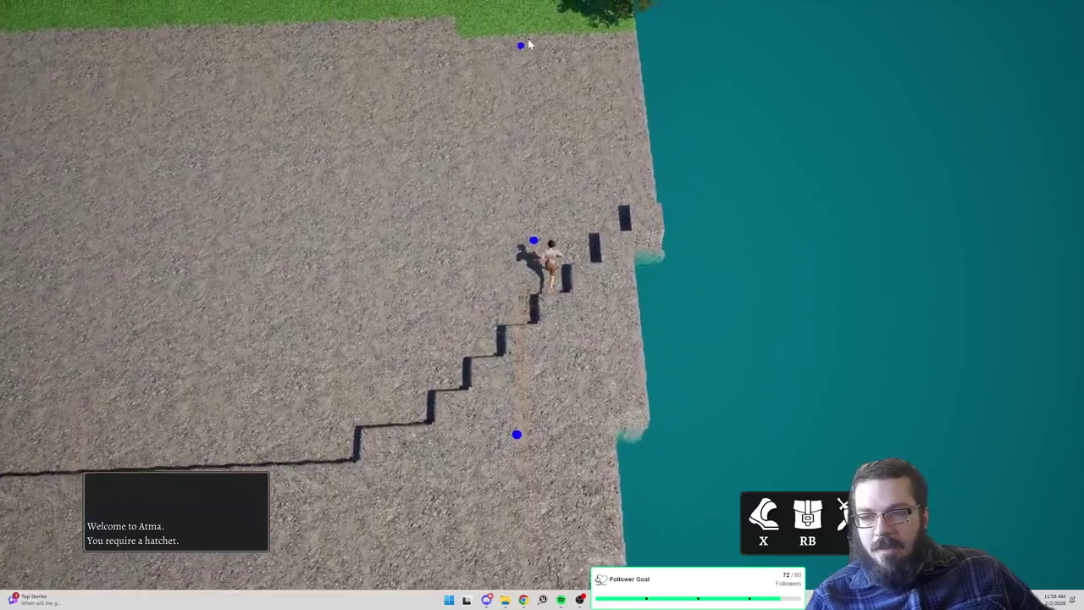
left_click(643, 40)
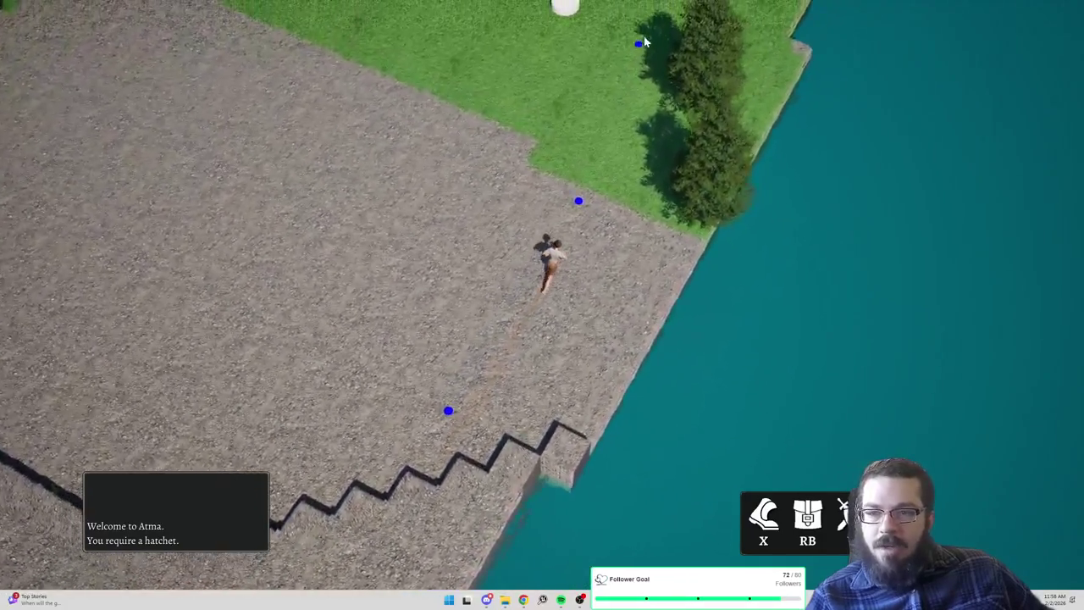
left_click(639, 53)
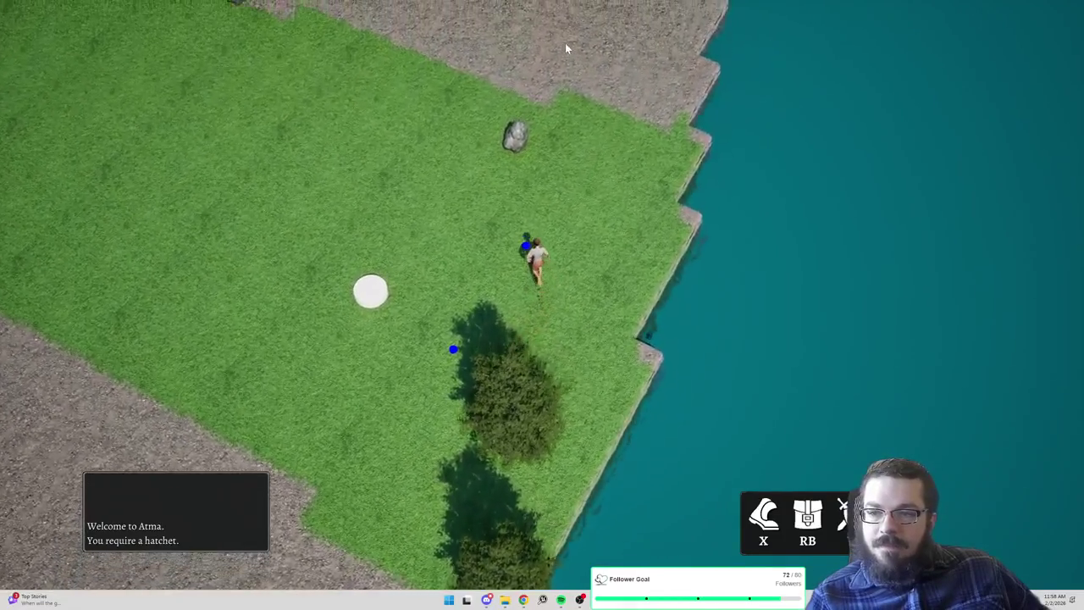
left_click(565, 44)
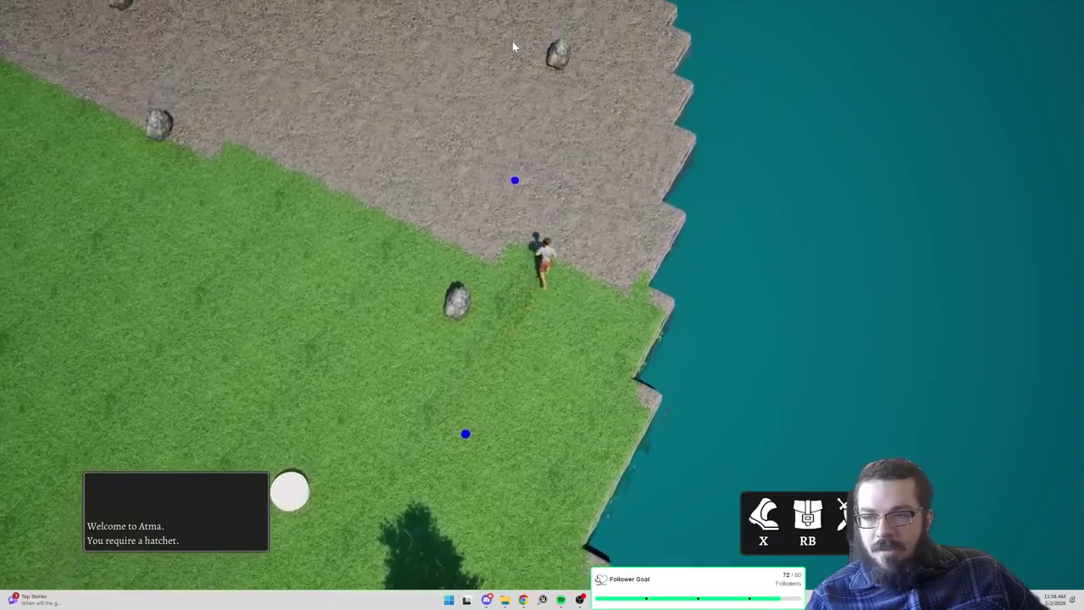
left_click(503, 40)
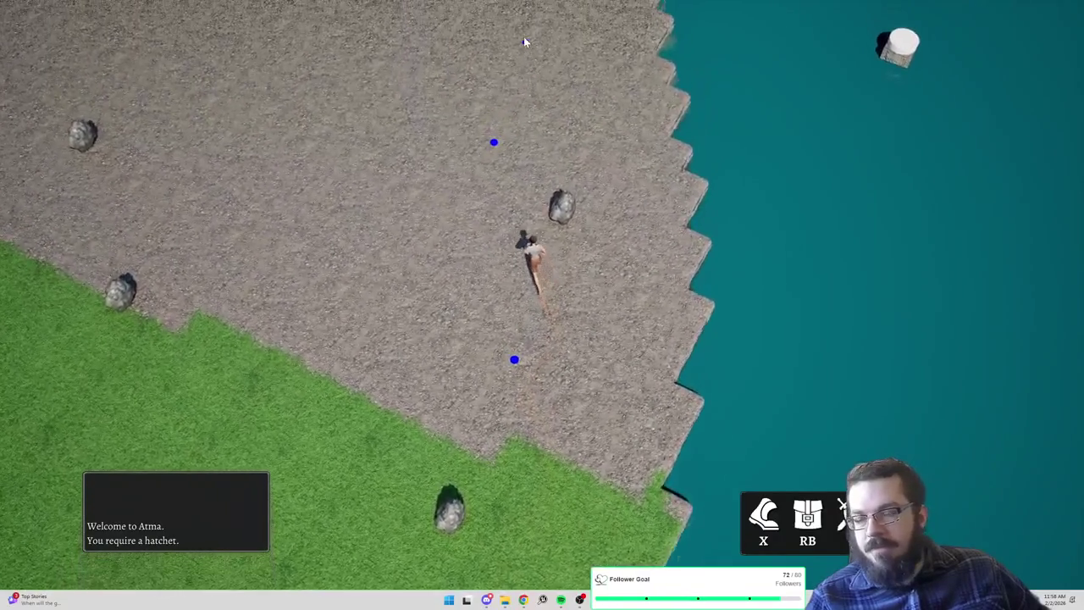
left_click(523, 39)
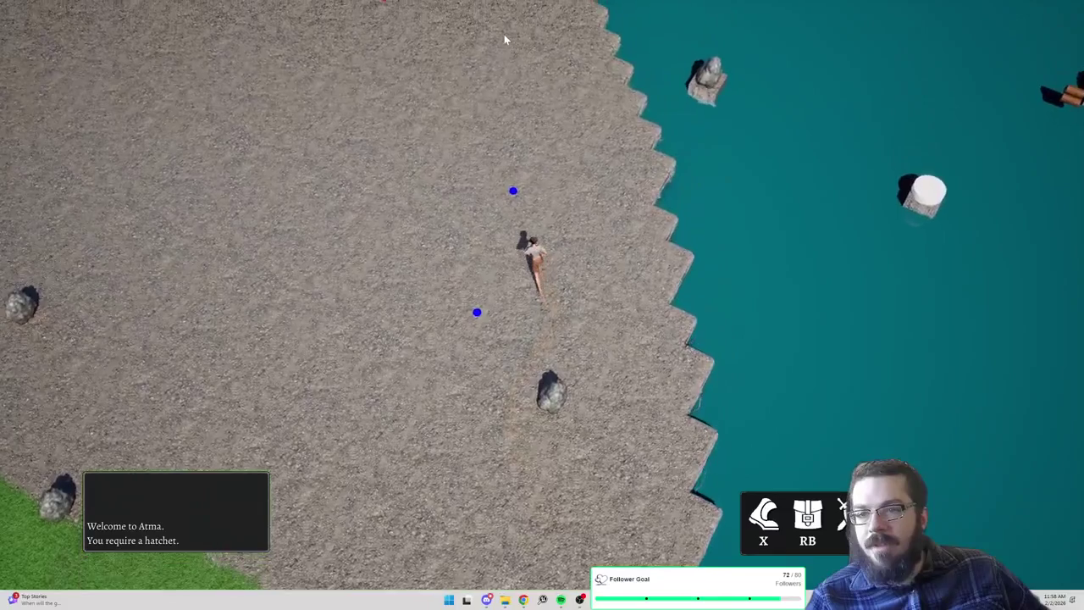
left_click(505, 39)
Run north along the gravel beach past the trees toward the lakeside grass
left_click(680, 59)
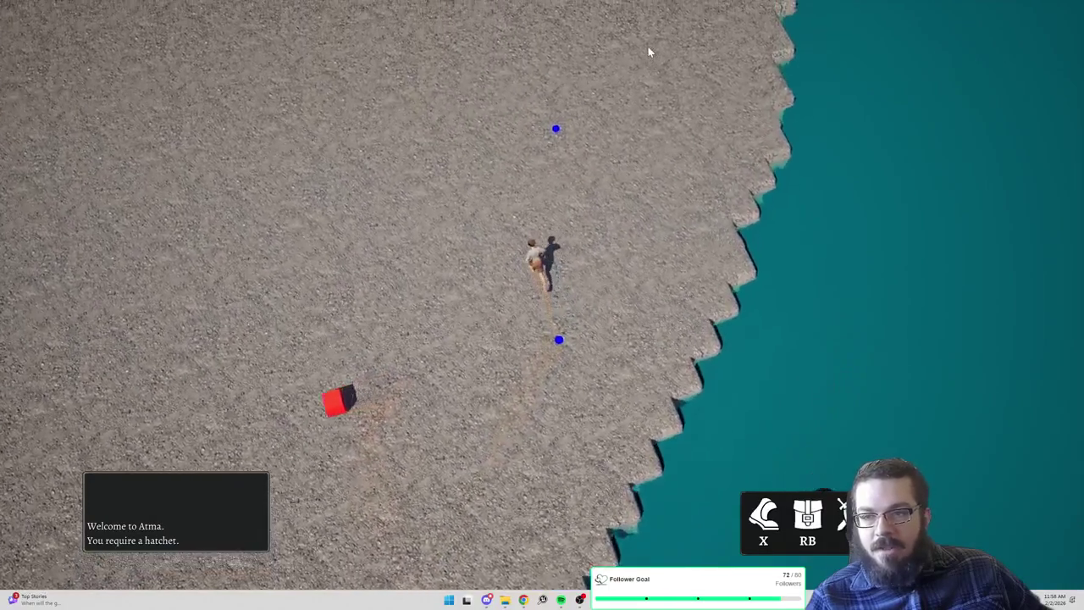
left_click(649, 54)
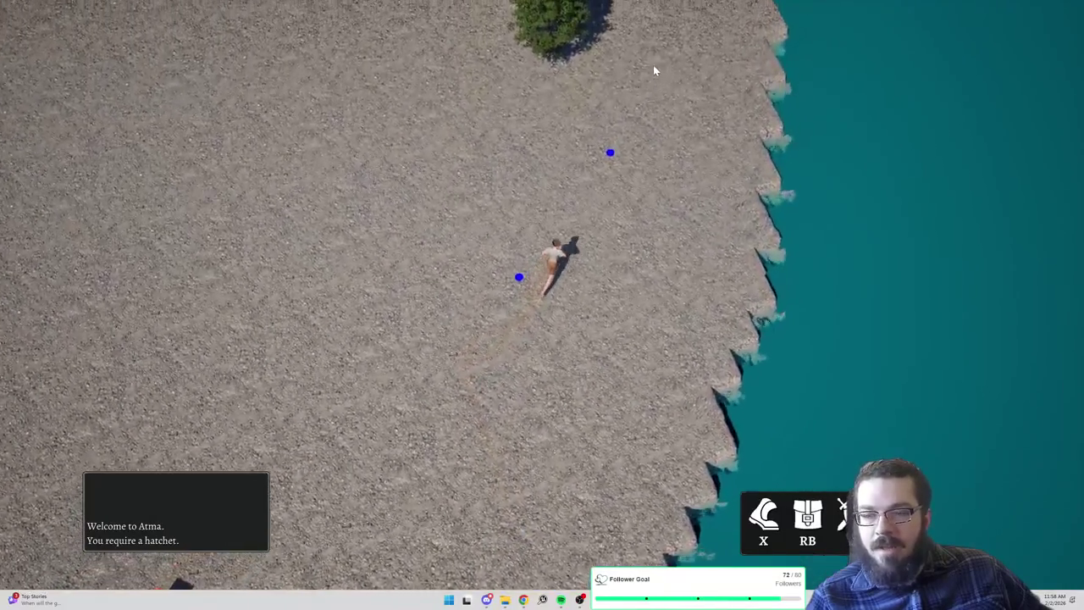
left_click(650, 45)
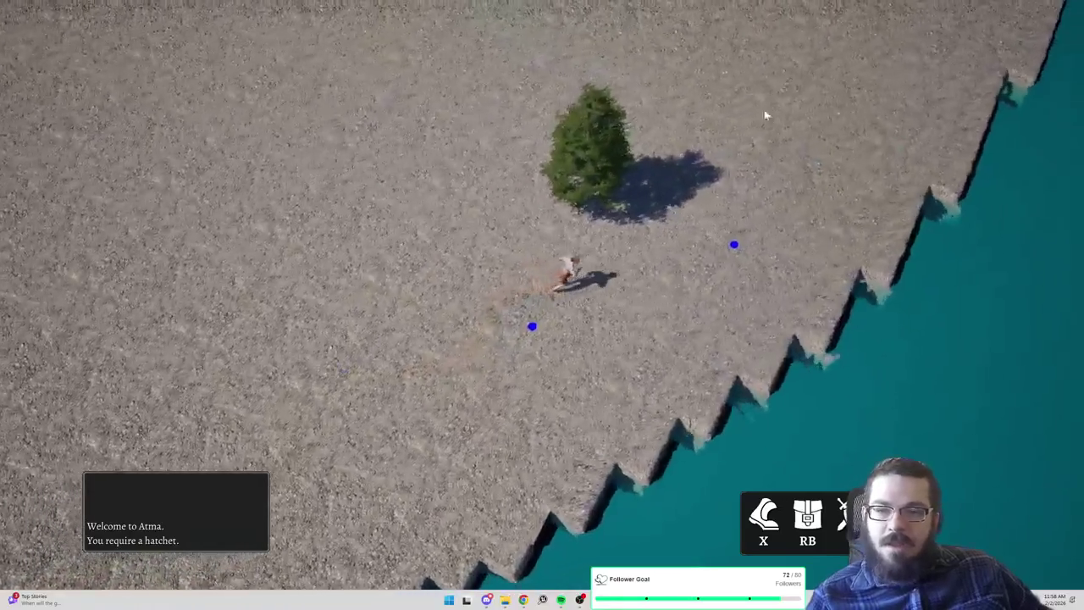
left_click(588, 57)
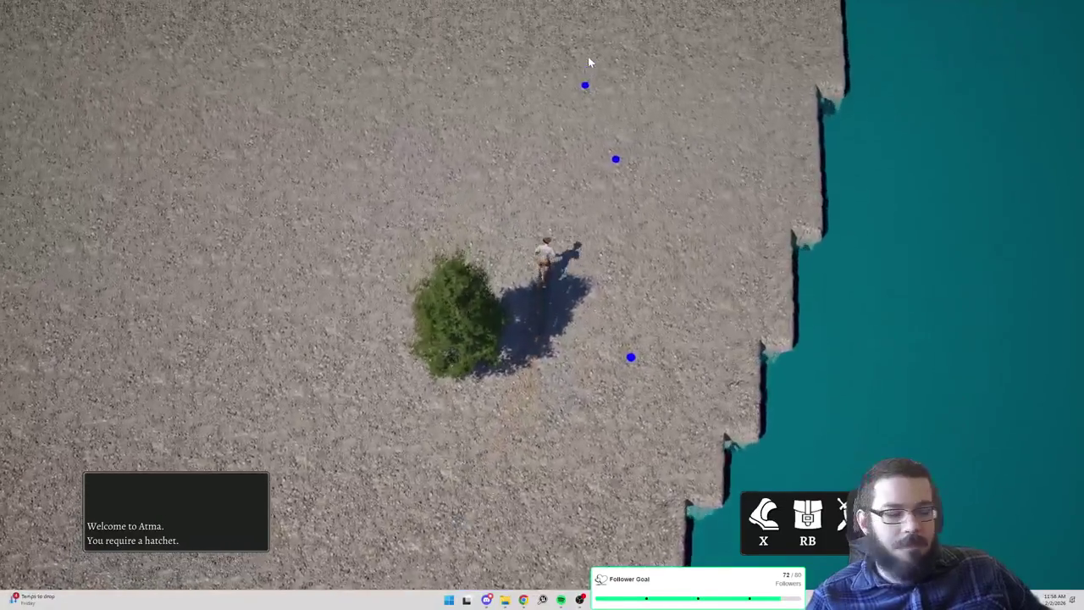
left_click(594, 49)
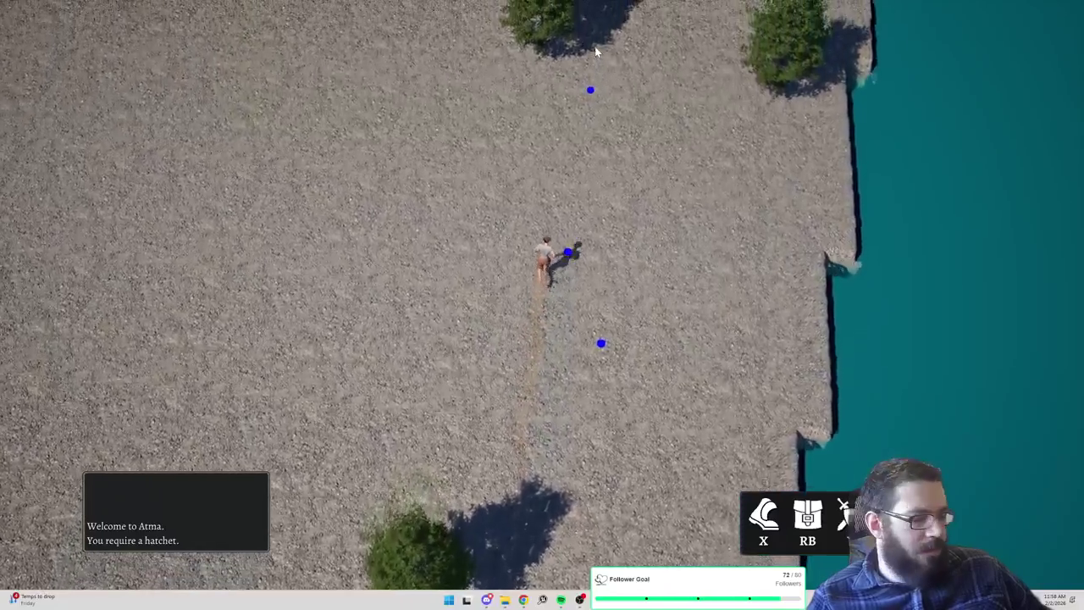
left_click(627, 53)
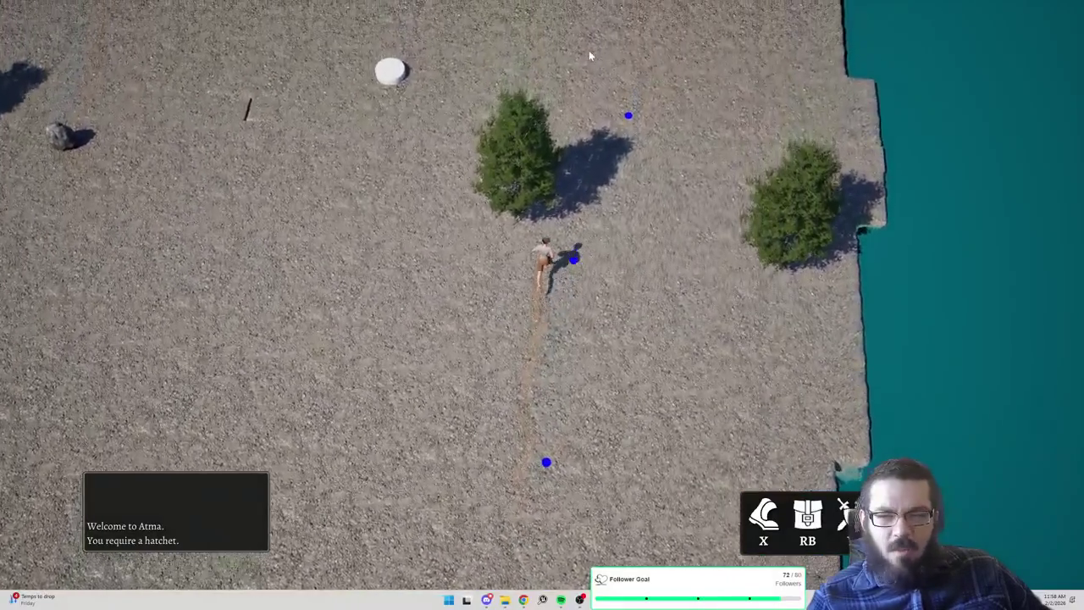
left_click(588, 52)
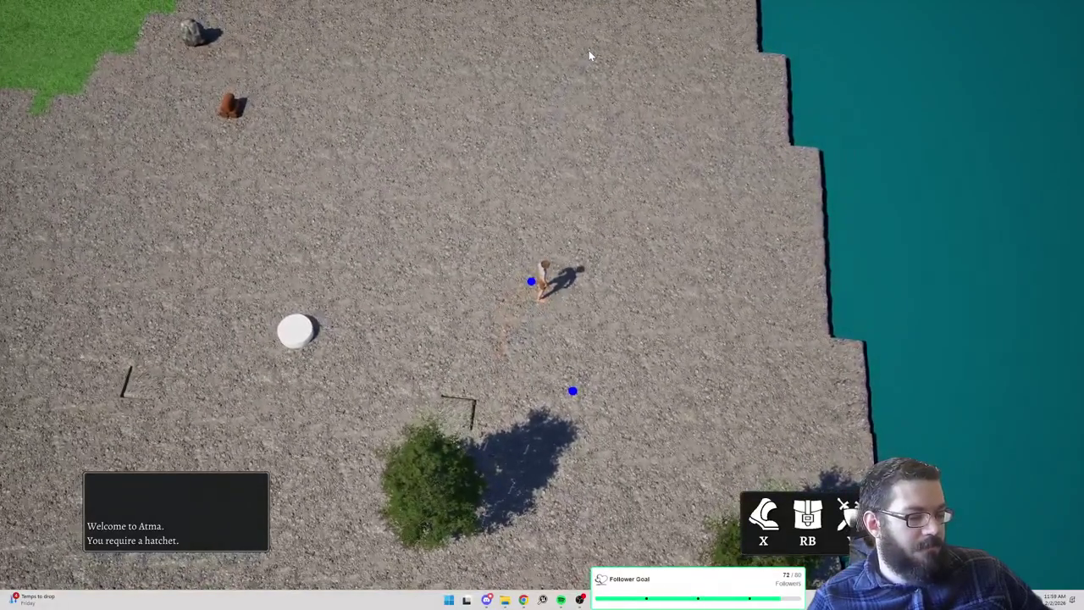
left_click(588, 51)
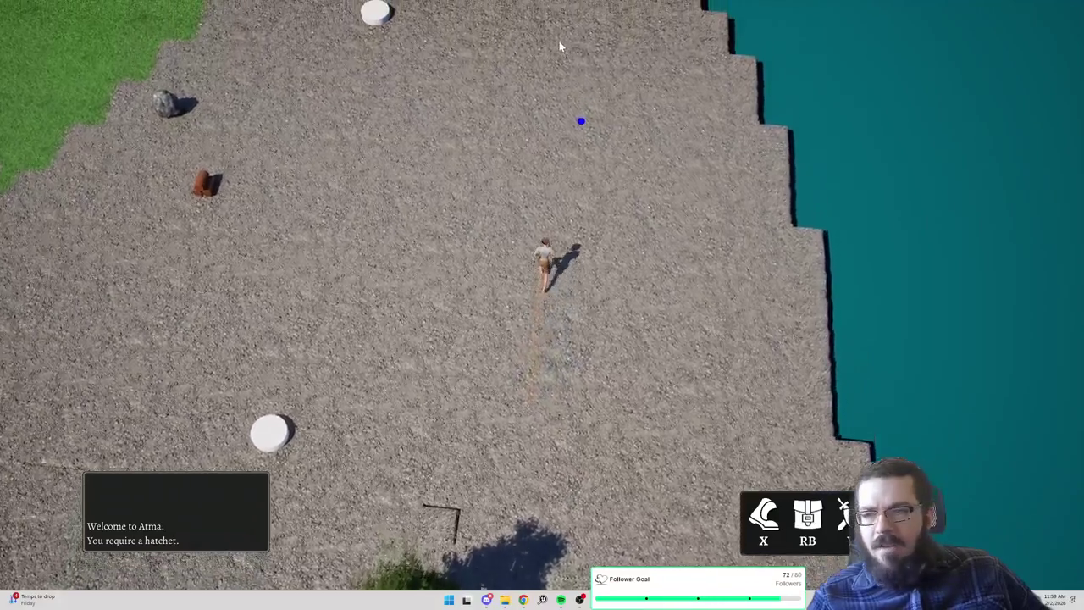
left_click(559, 46)
left_click(491, 49)
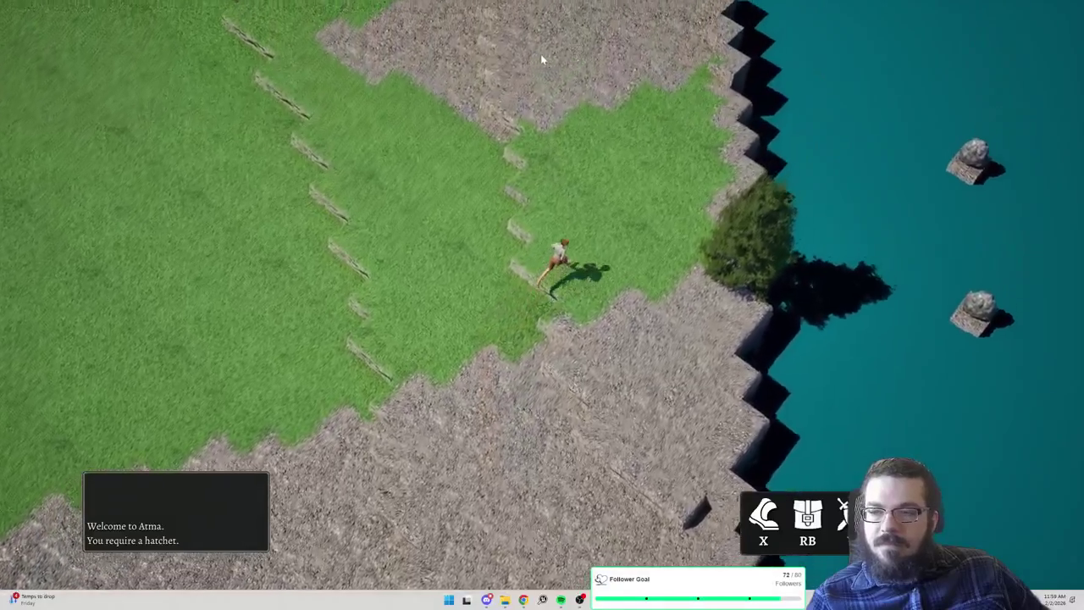
Cross the gravel patch past the tree onto the grass, turning the camera to follow along the terrace
left_click(542, 58)
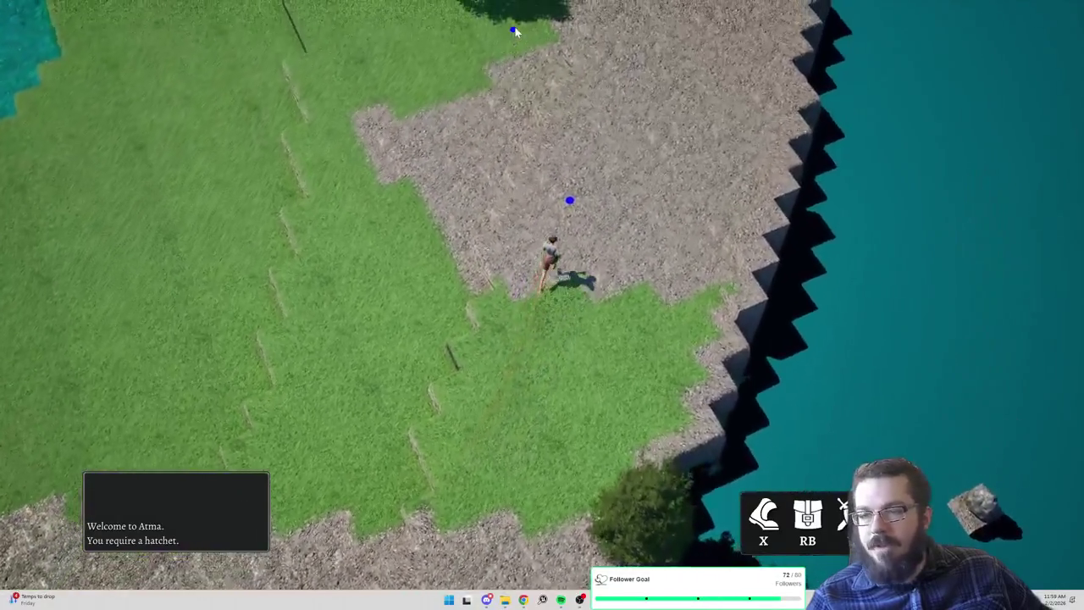
left_click(515, 31)
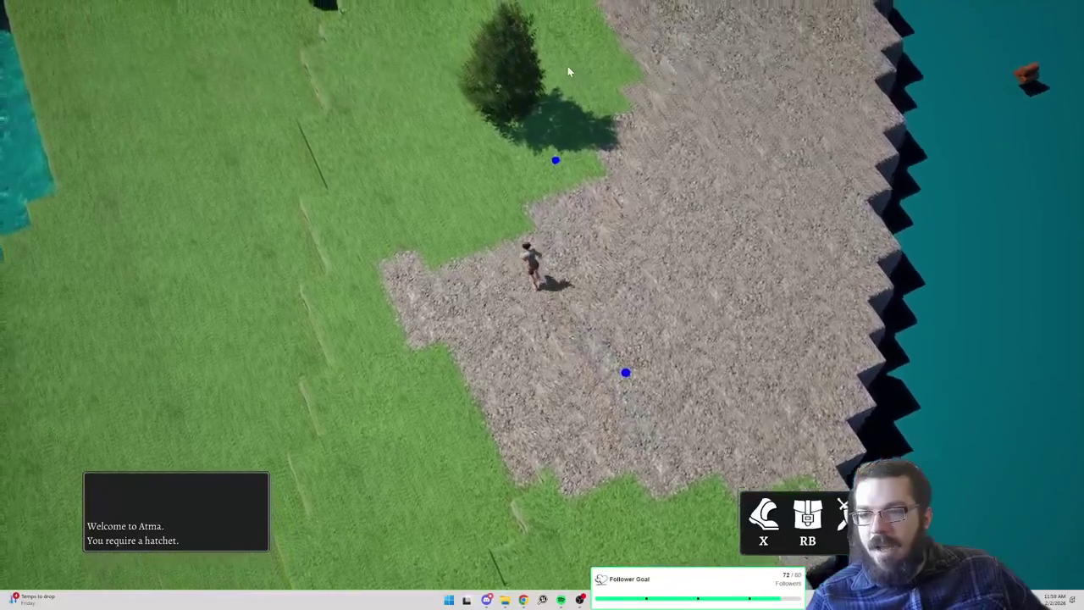
left_click(517, 30)
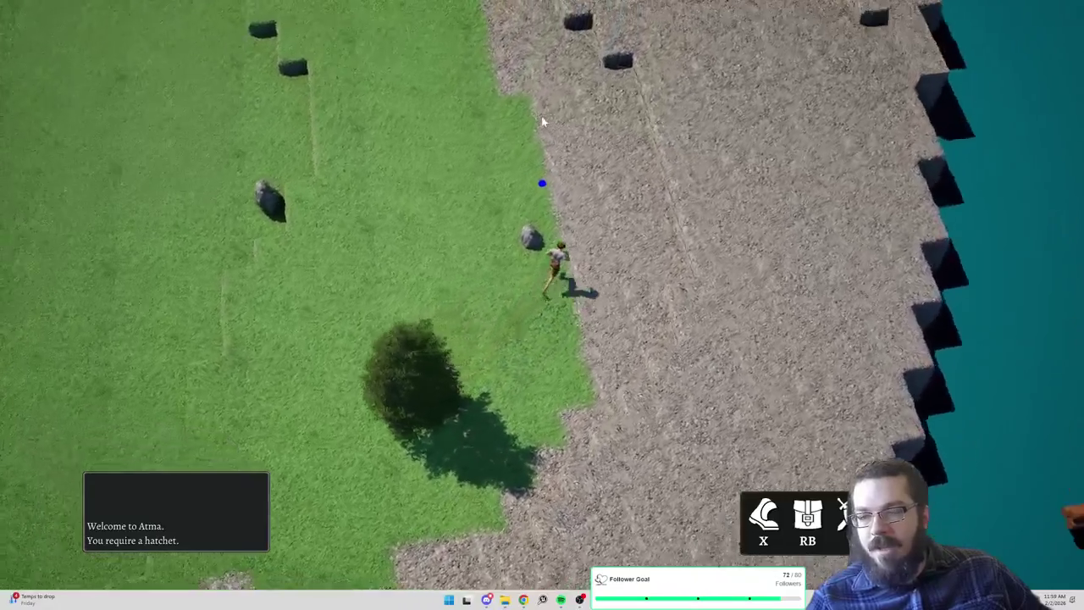
left_click(463, 72)
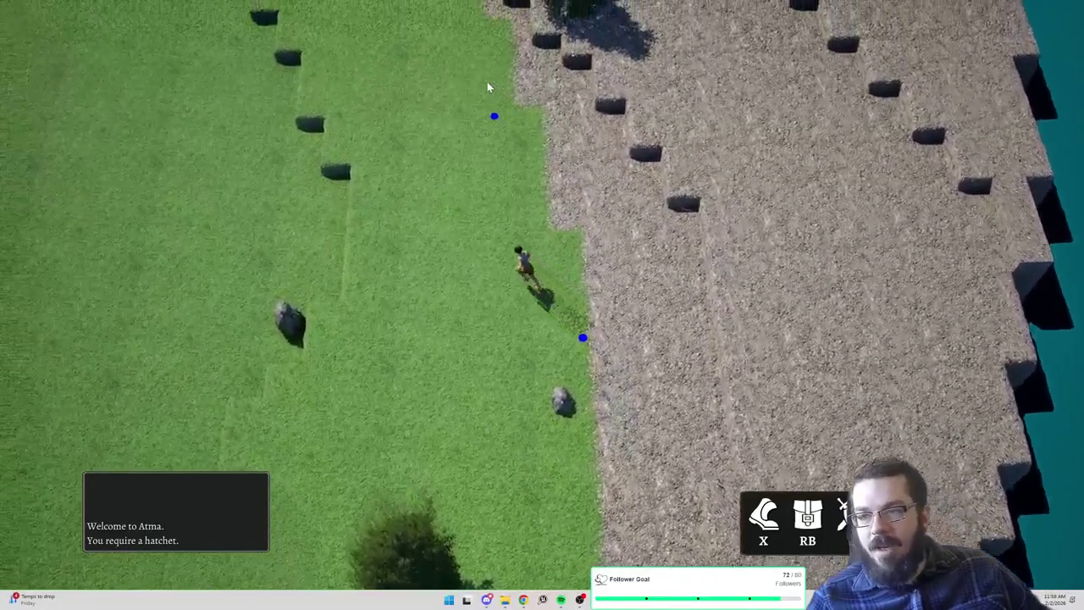
left_click(494, 72)
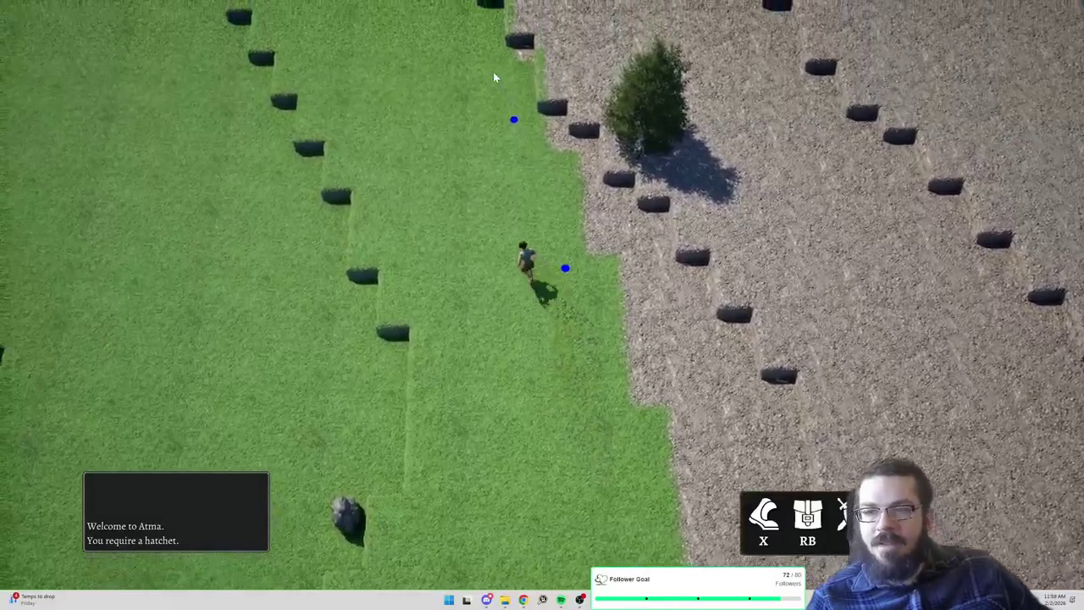
key("q")
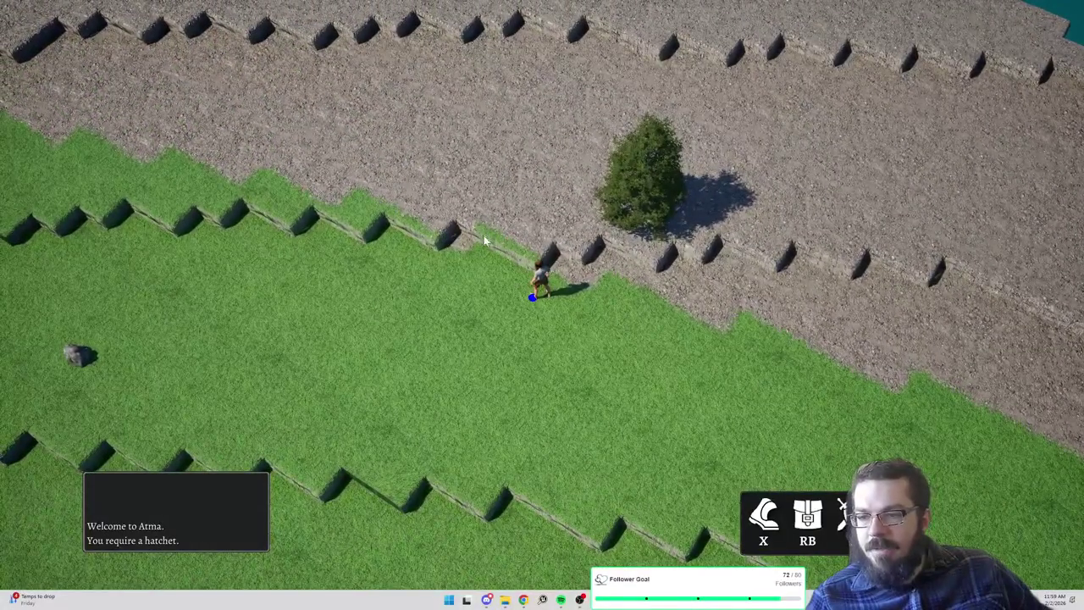
left_click(386, 277)
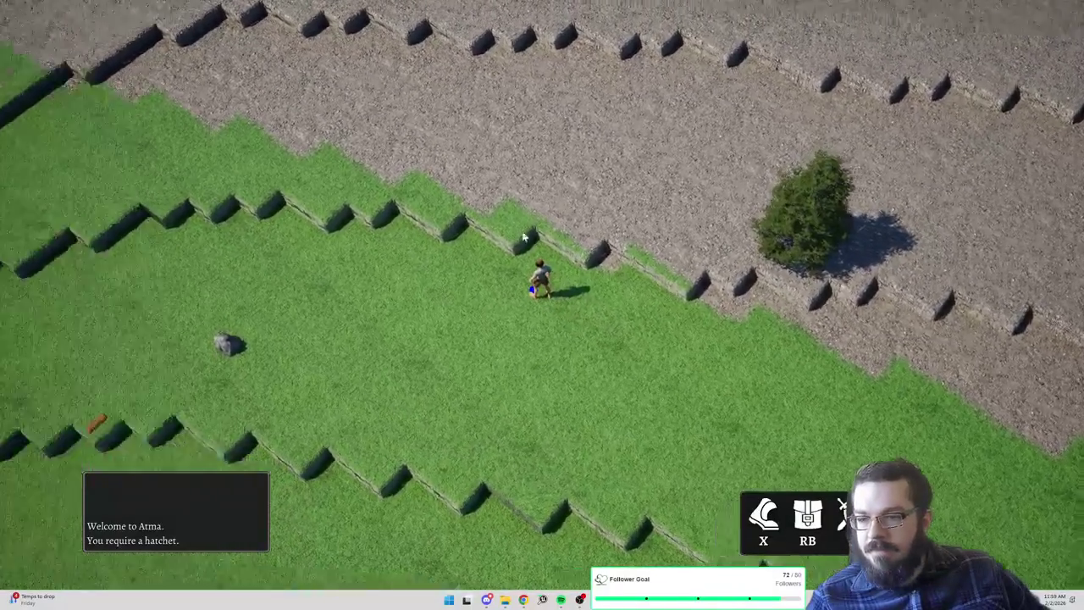
key("e")
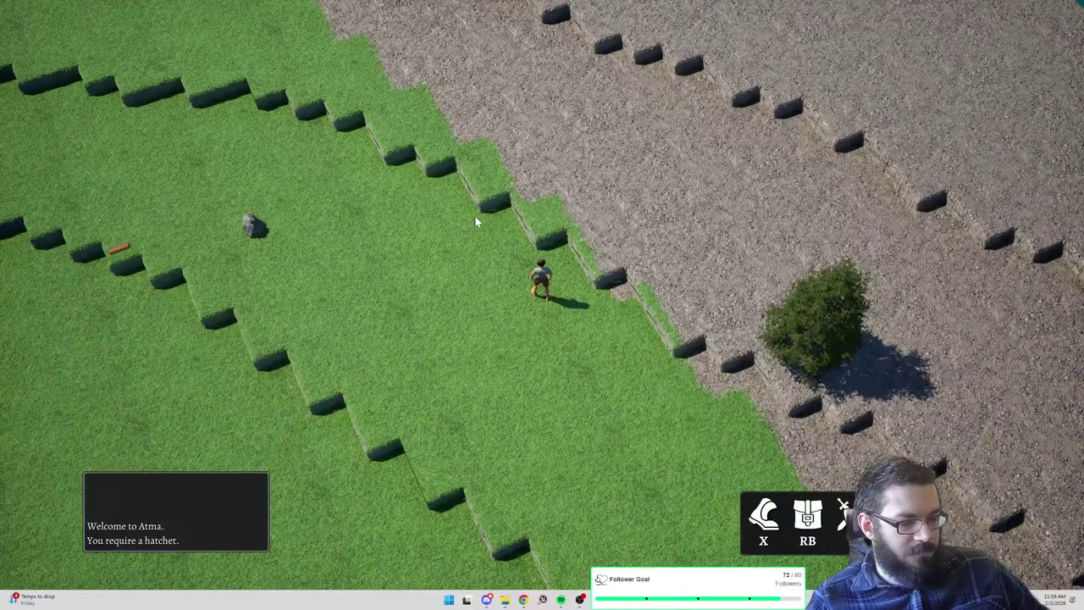
left_click(477, 221)
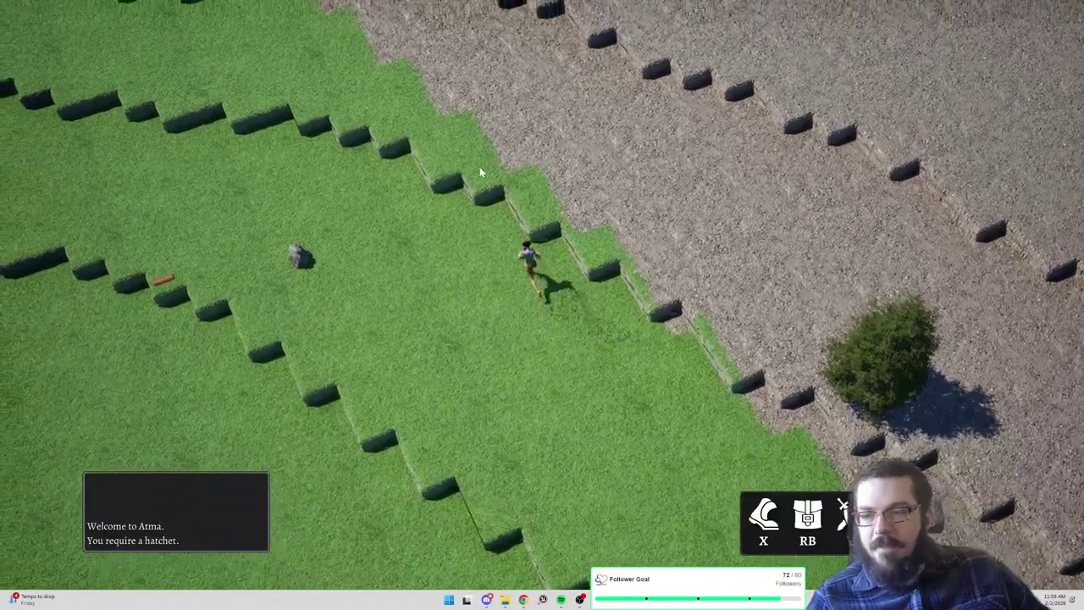
Climb the grass terraces past the raised gravel ledge toward the lakeshore overlook
left_click(353, 135)
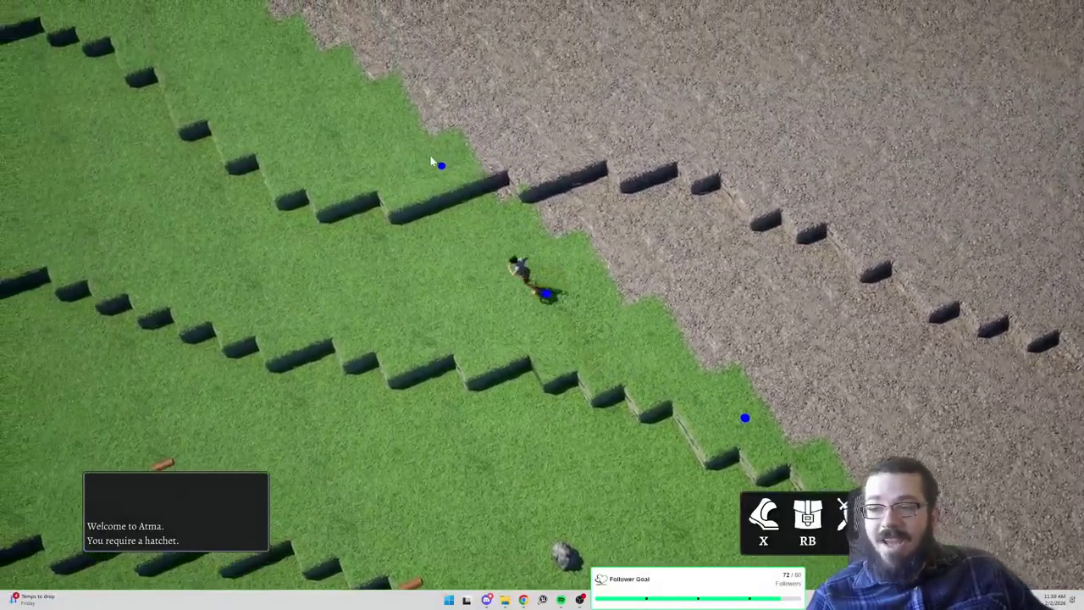
left_click(412, 137)
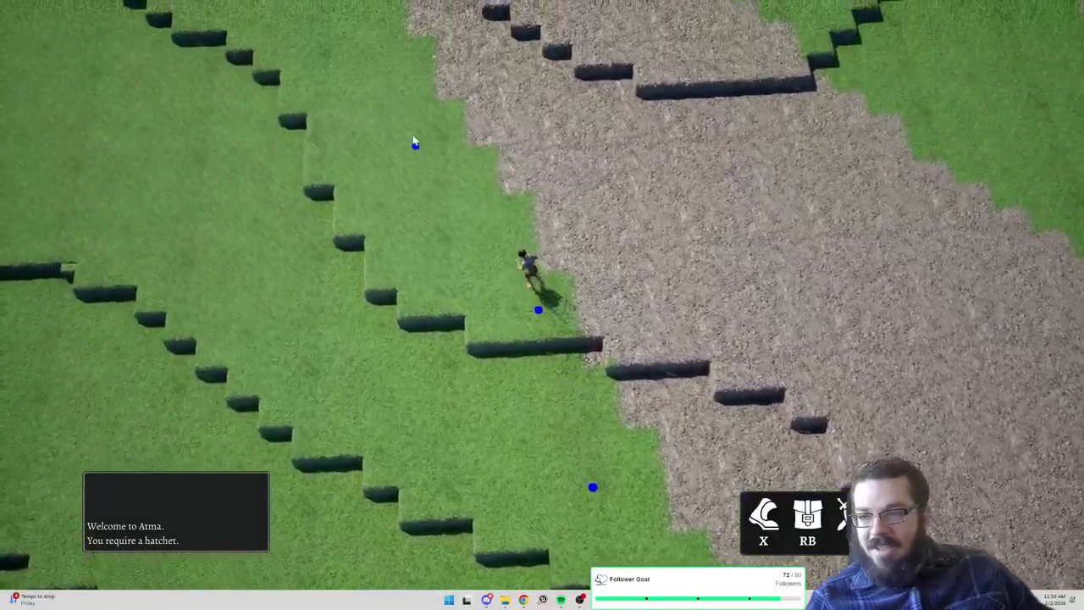
left_click(441, 136)
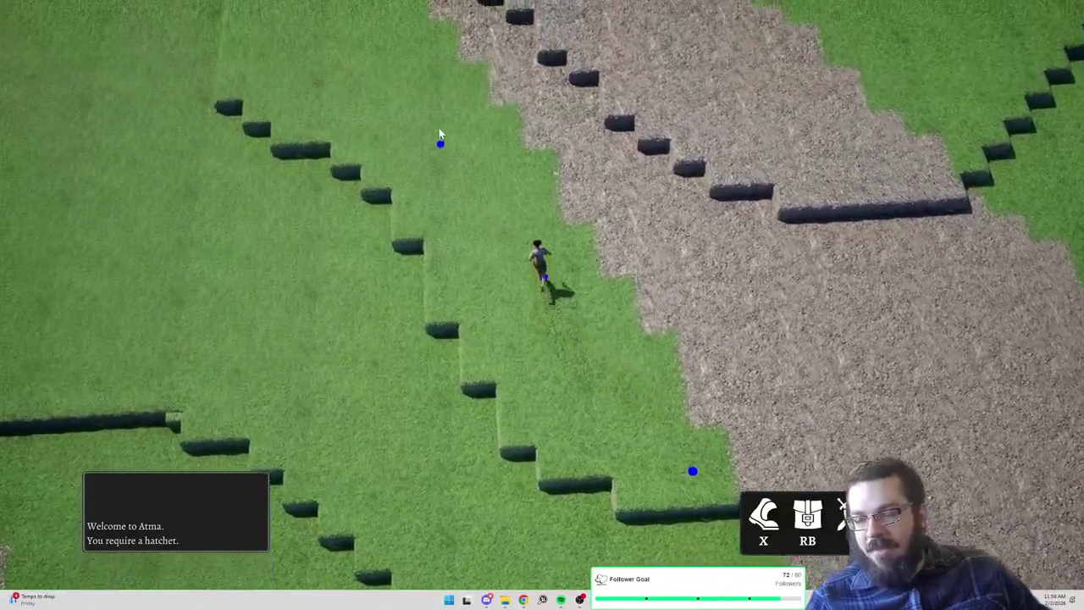
left_click(443, 133)
left_click(422, 120)
left_click(412, 103)
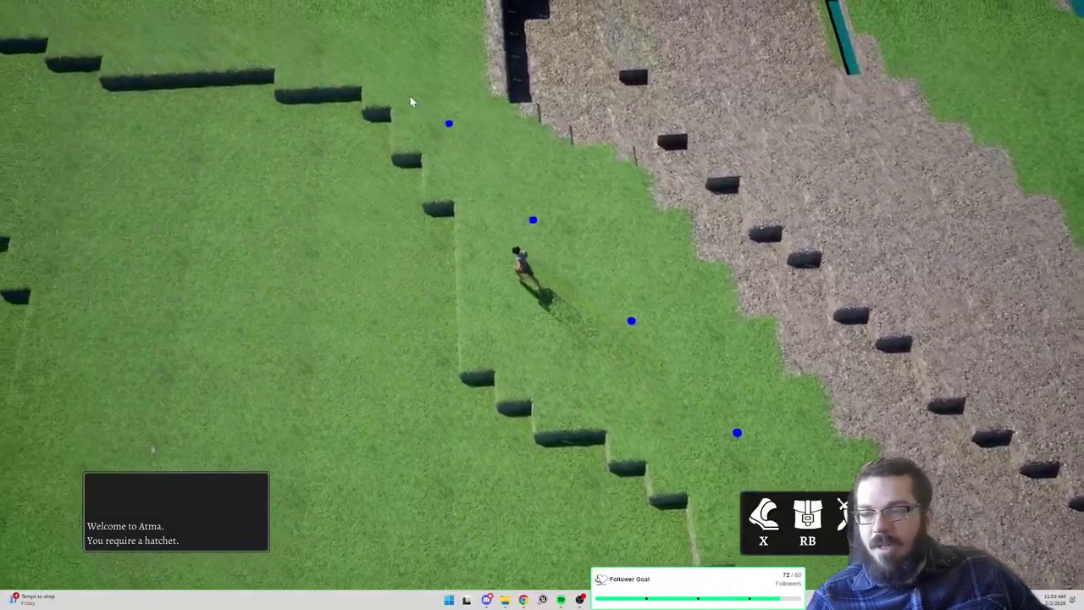
left_click(456, 87)
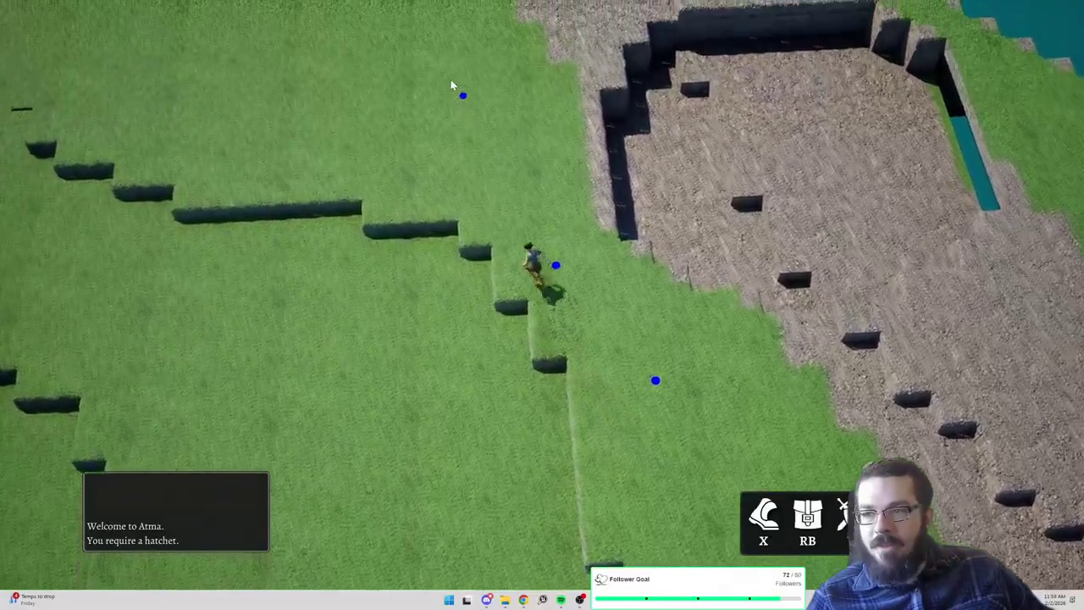
left_click(511, 67)
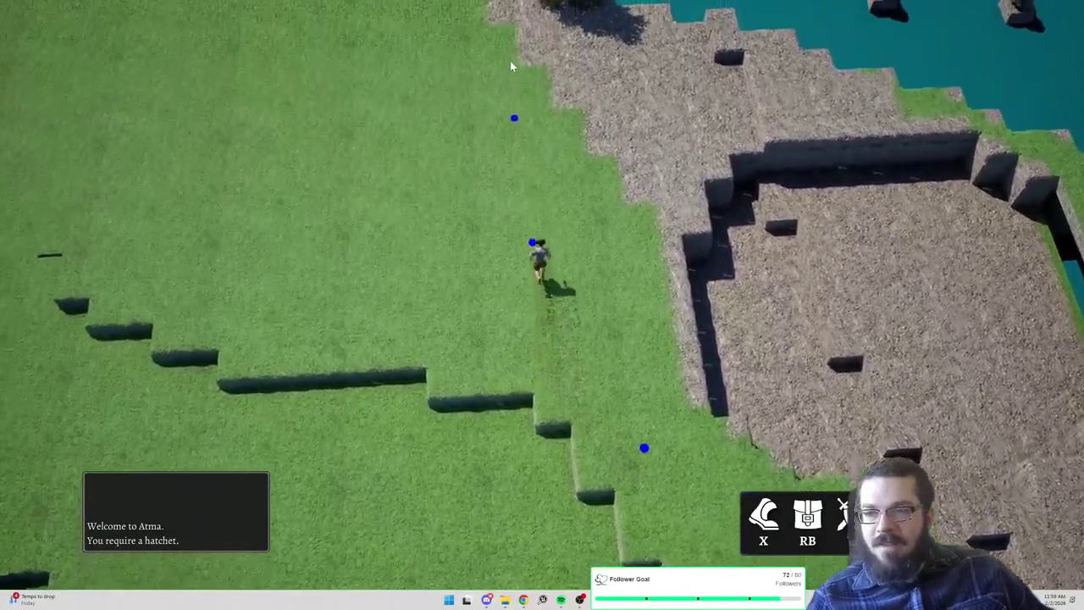
left_click(420, 98)
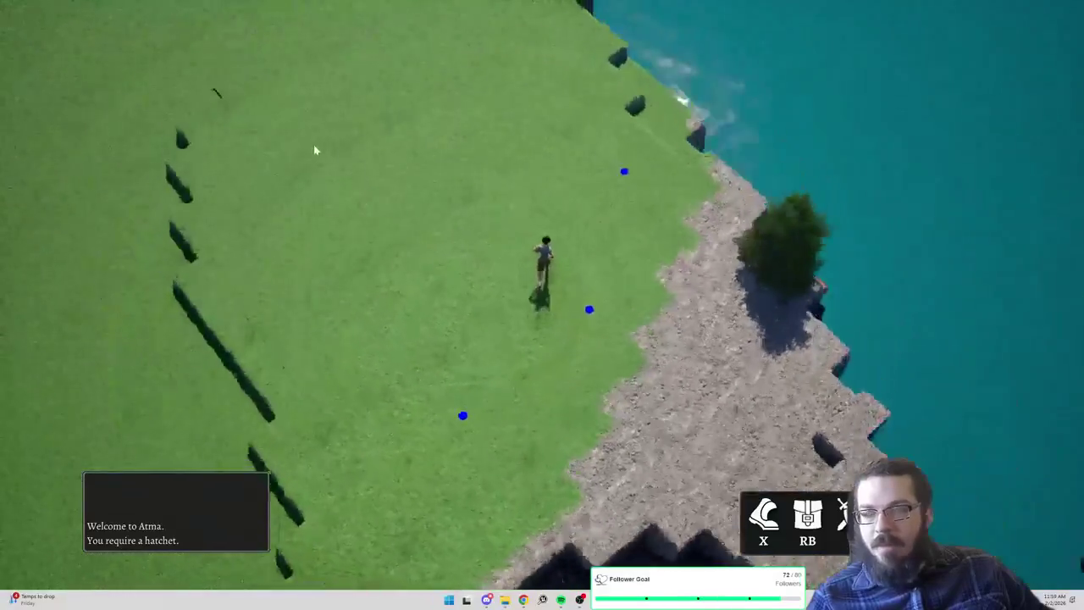
Run along the lakeside grass and across the open field to the stepped gravel slope
left_click(543, 38)
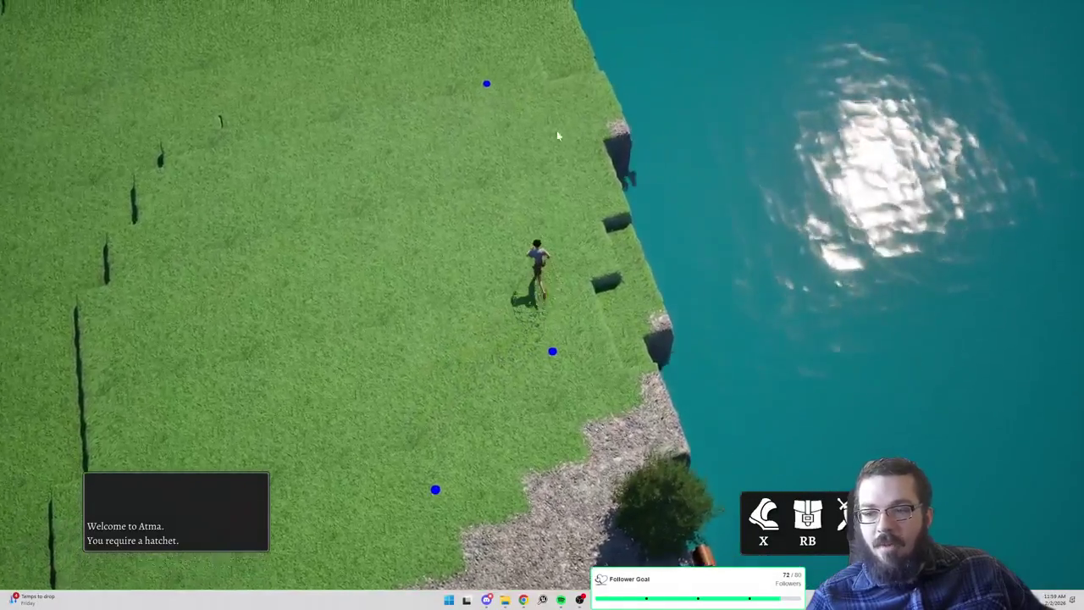
left_click(618, 56)
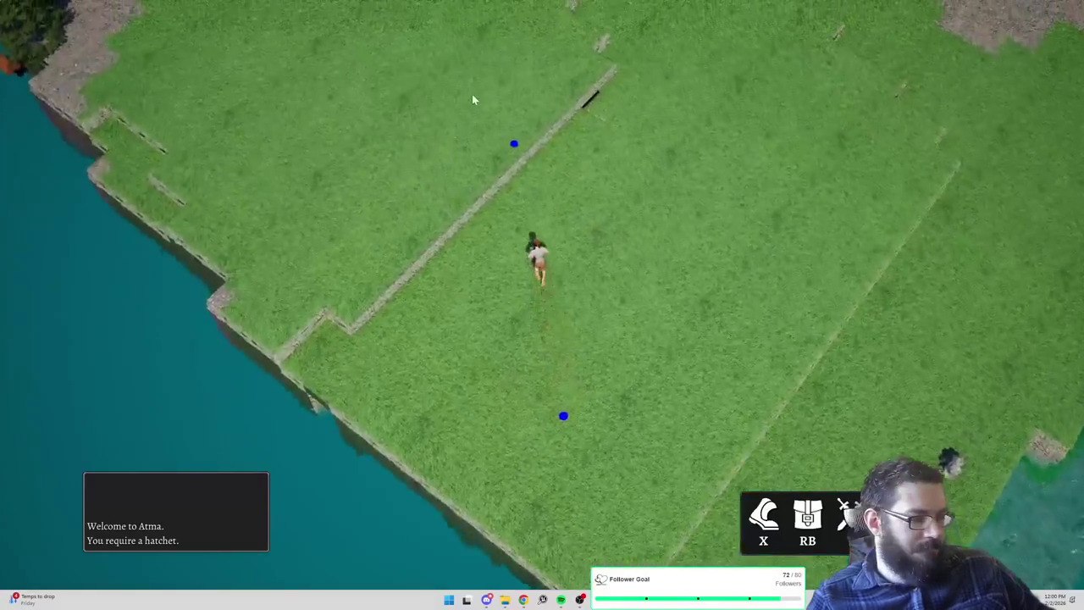
left_click(472, 94)
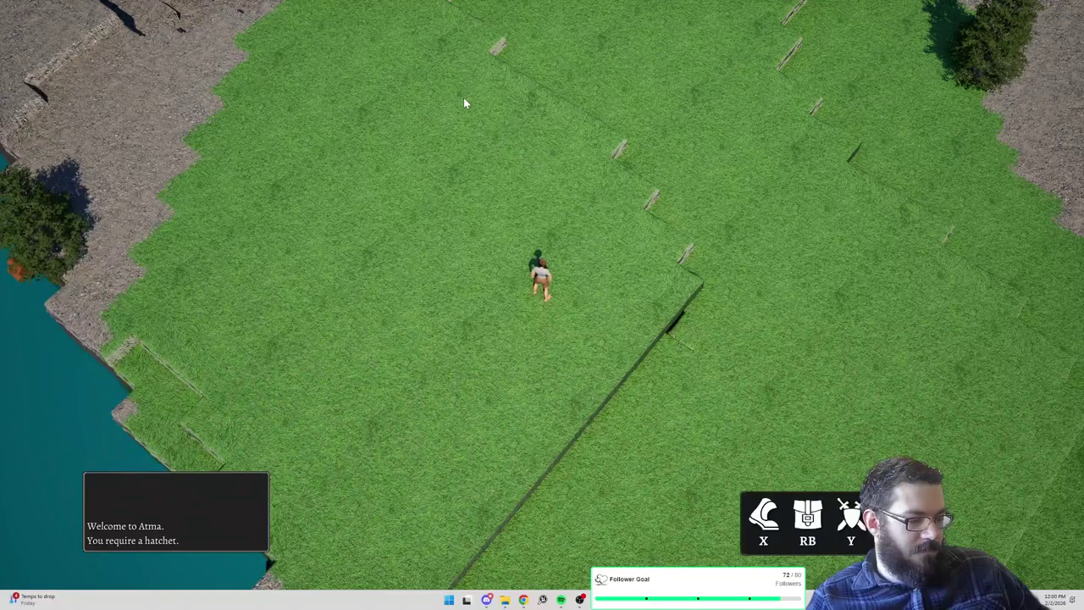
left_click(443, 100)
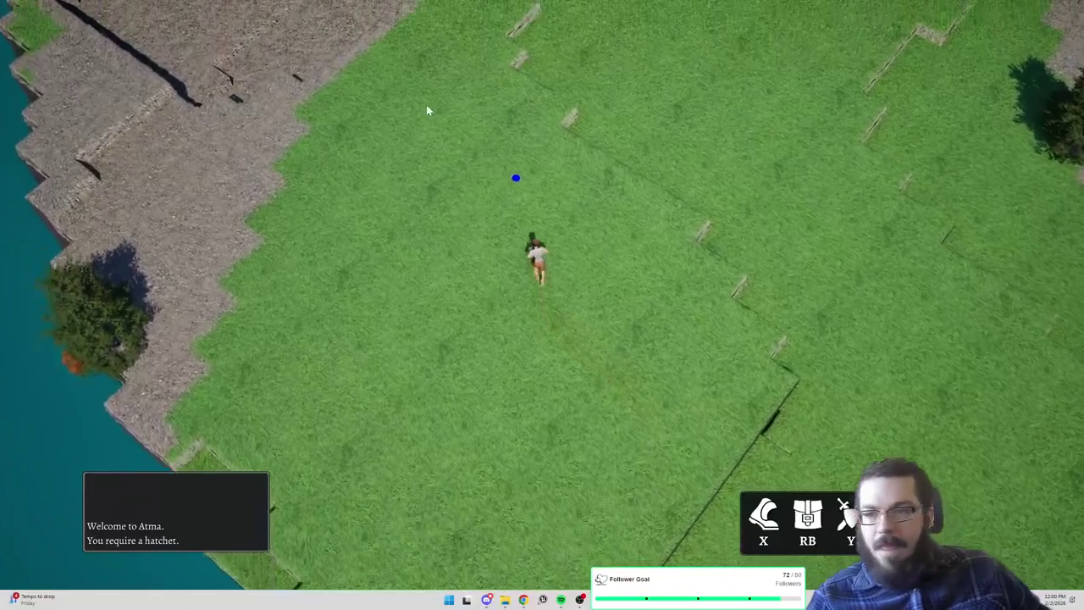
left_click(483, 59)
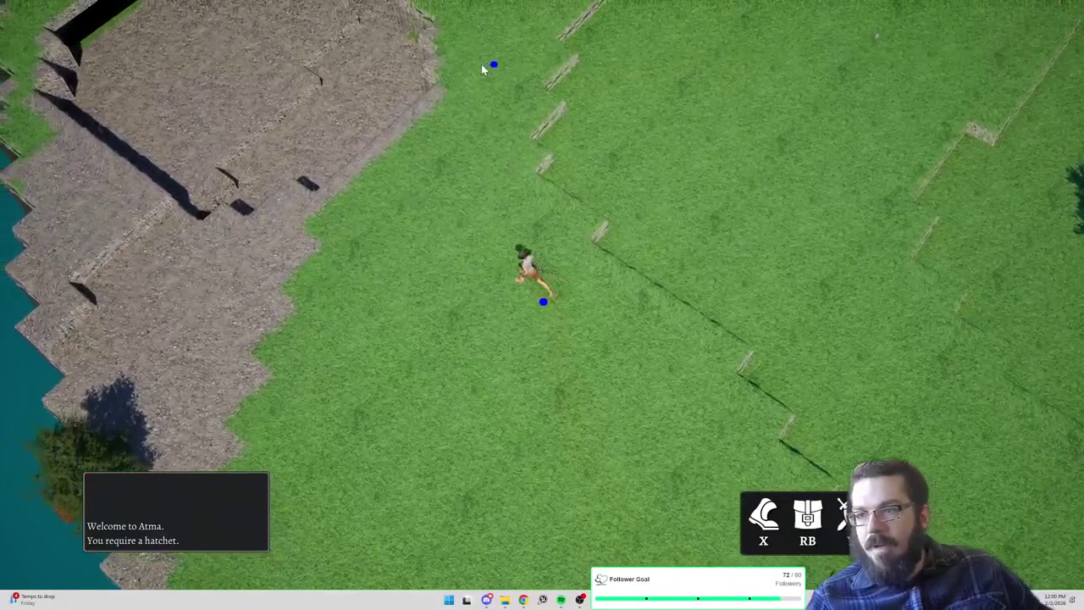
left_click(694, 57)
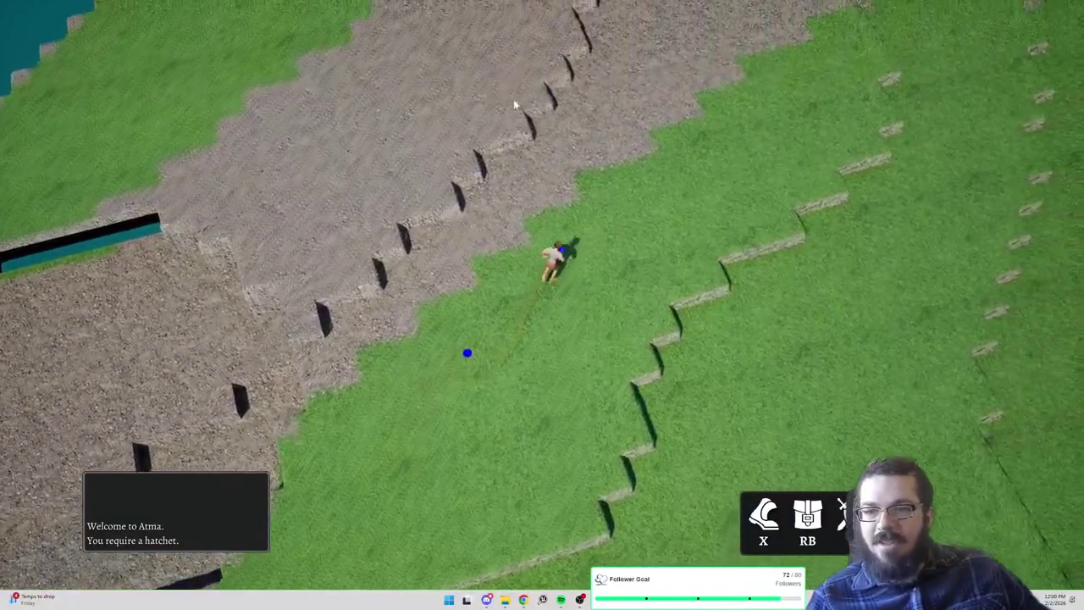
Cross the gravel path and terrace, then drop onto the grass terrace near the lone rock
left_click(269, 91)
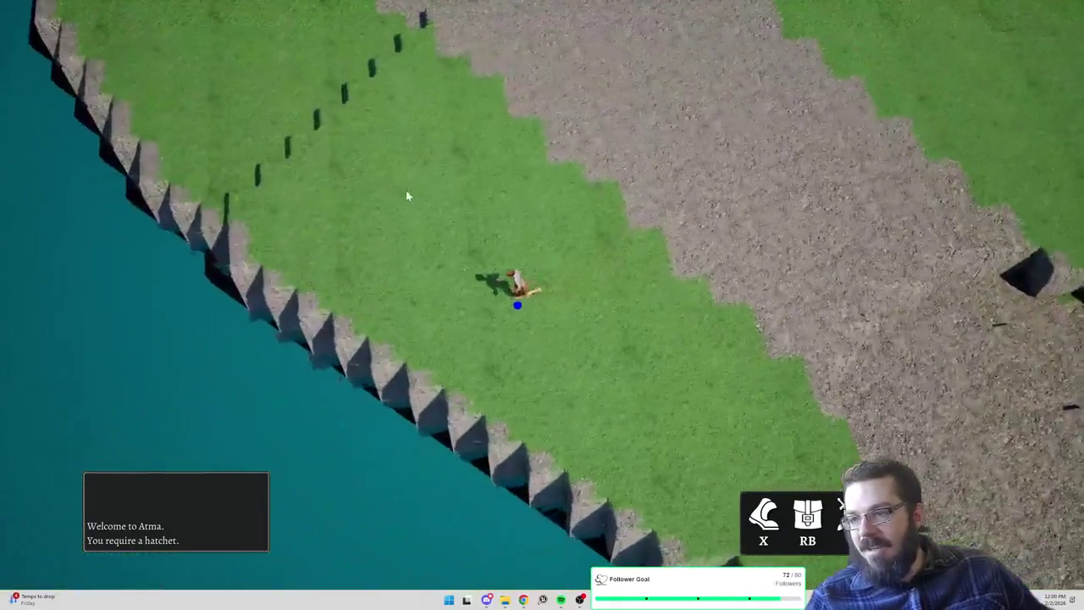
left_click(678, 71)
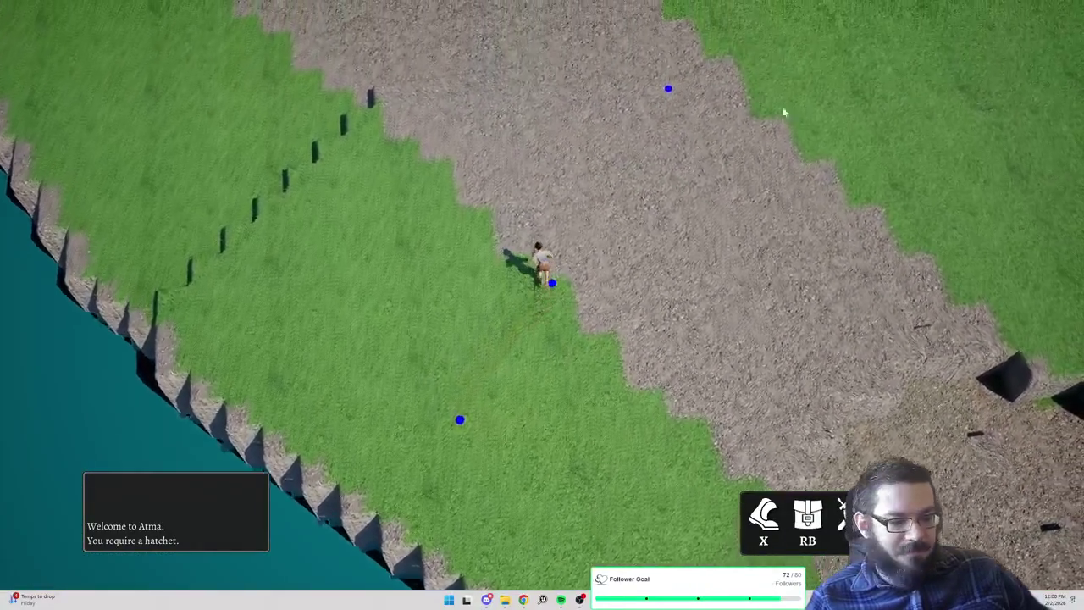
left_click(730, 154)
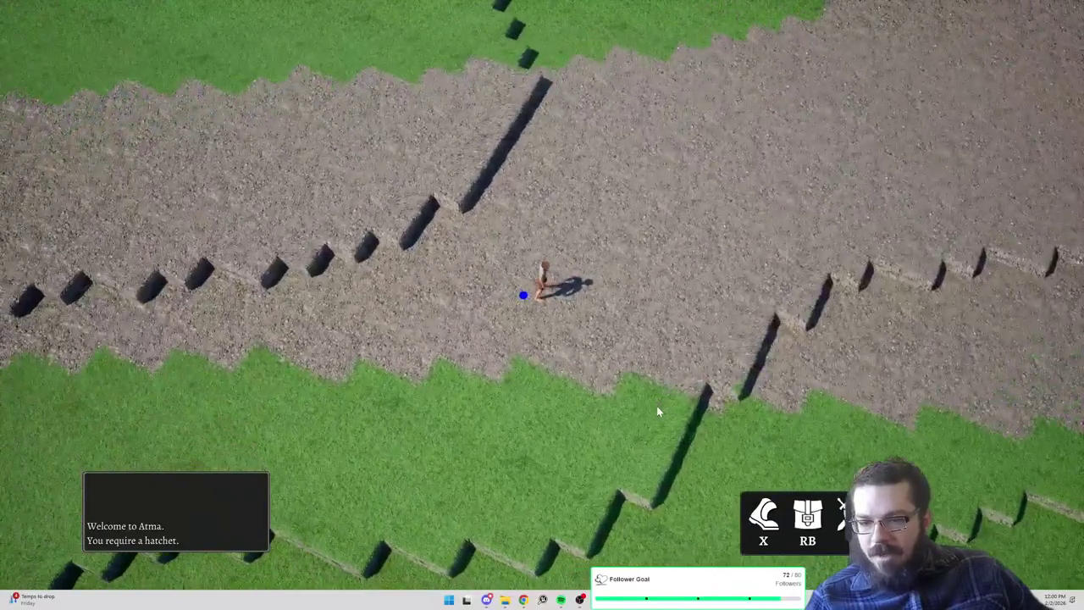
left_click(659, 404)
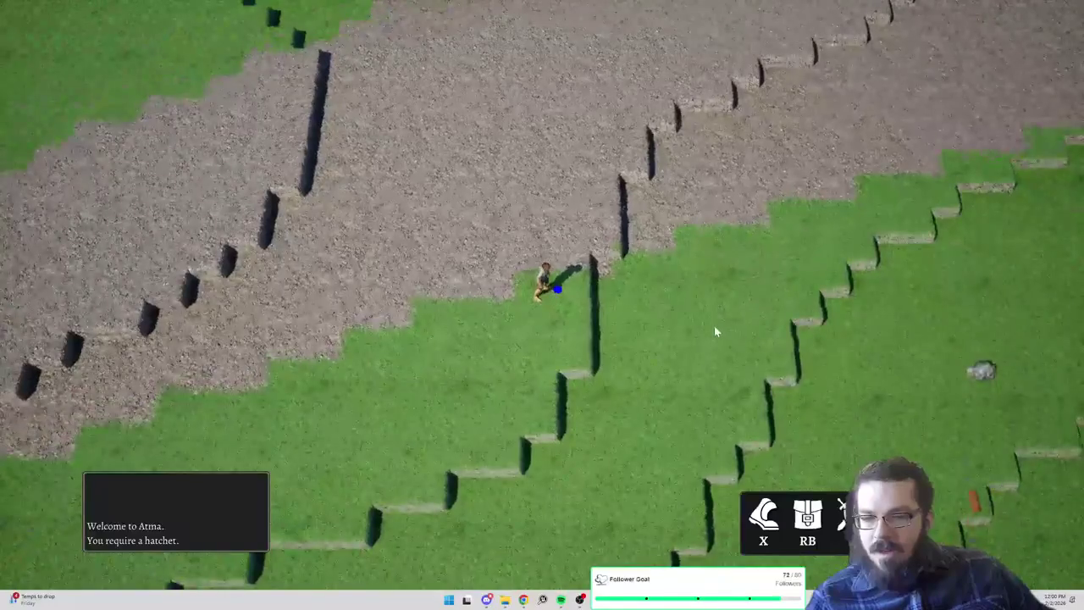
left_click(714, 324)
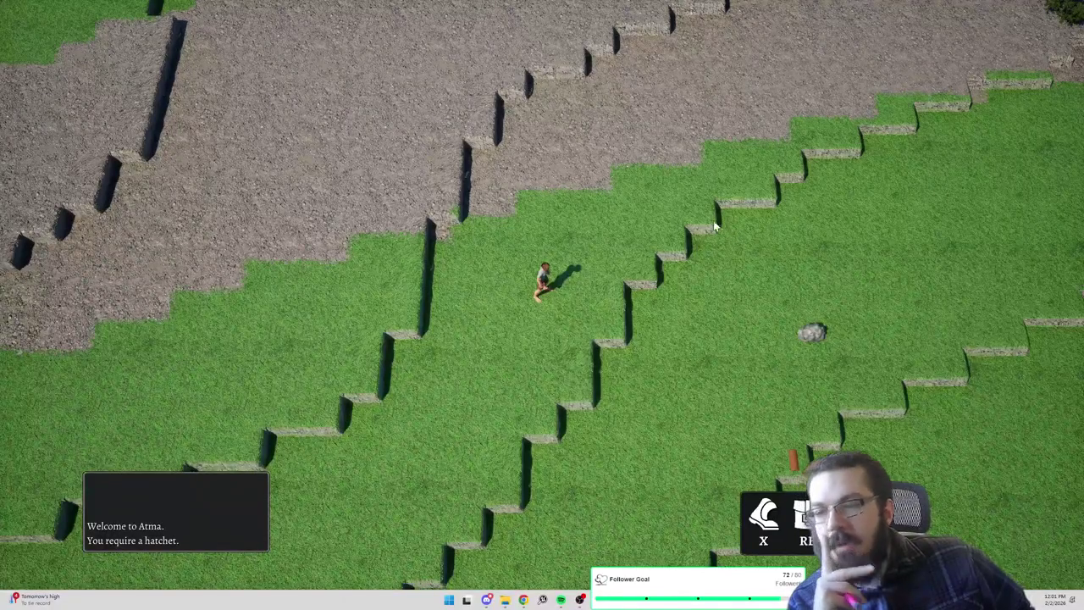
Walk the character over the upper grass steps and back and forth along the terrace
left_click(677, 197)
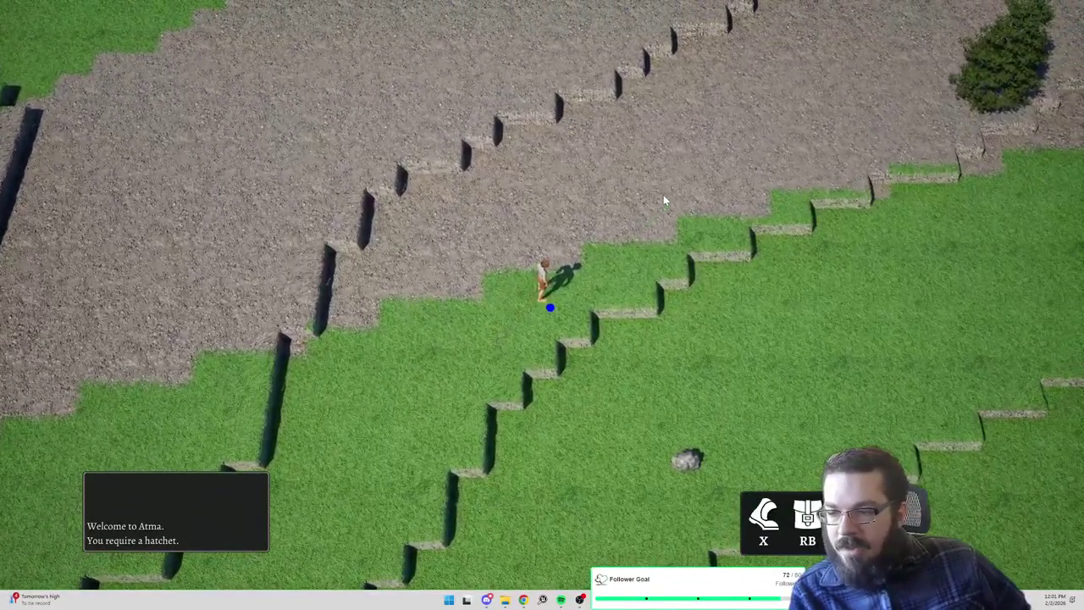
left_click(675, 339)
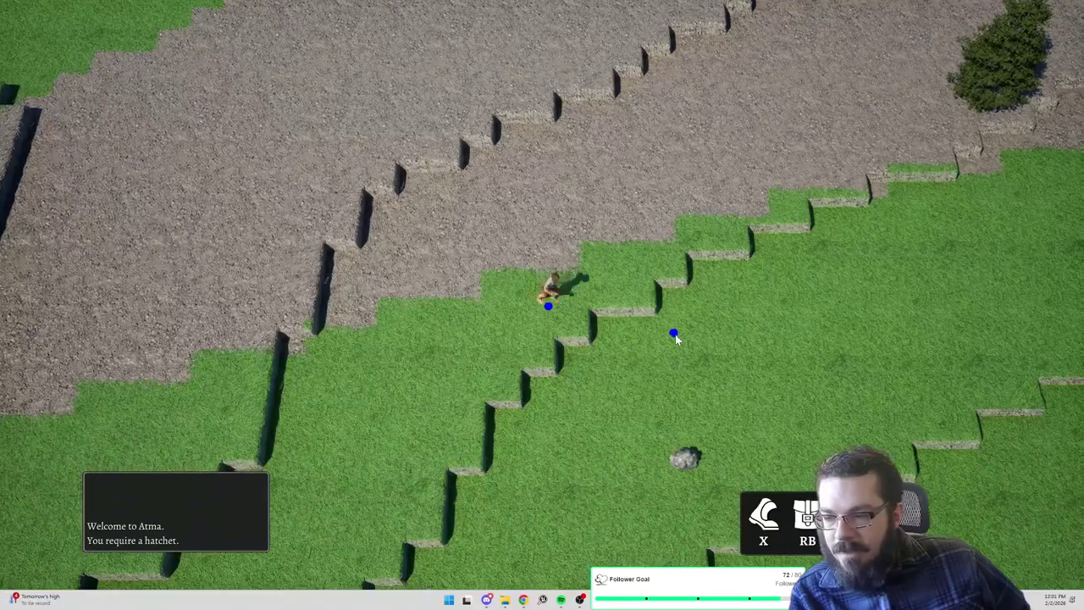
left_click(487, 310)
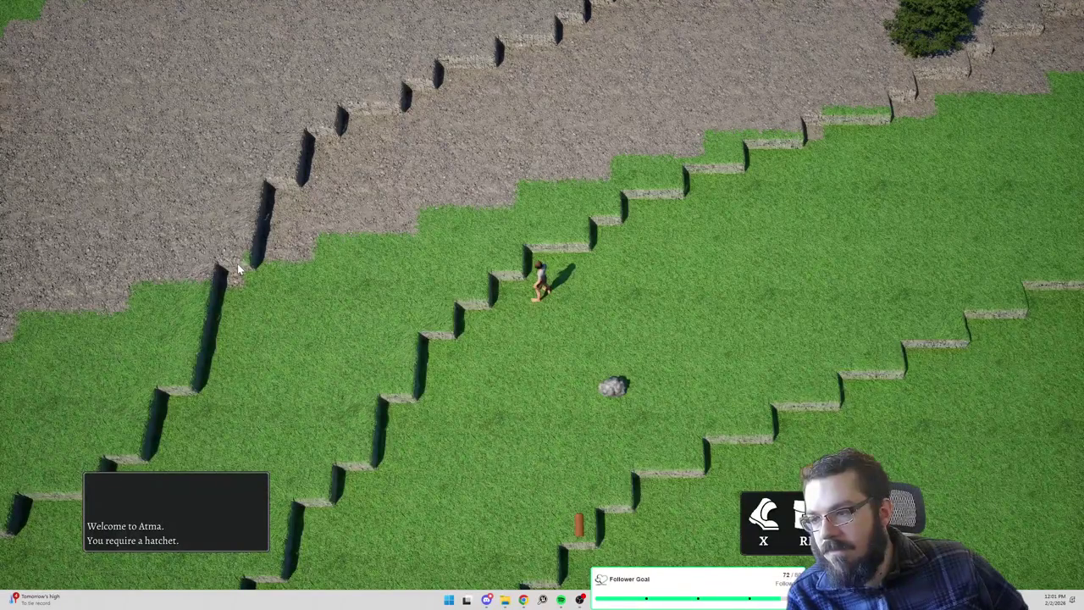
left_click(353, 279)
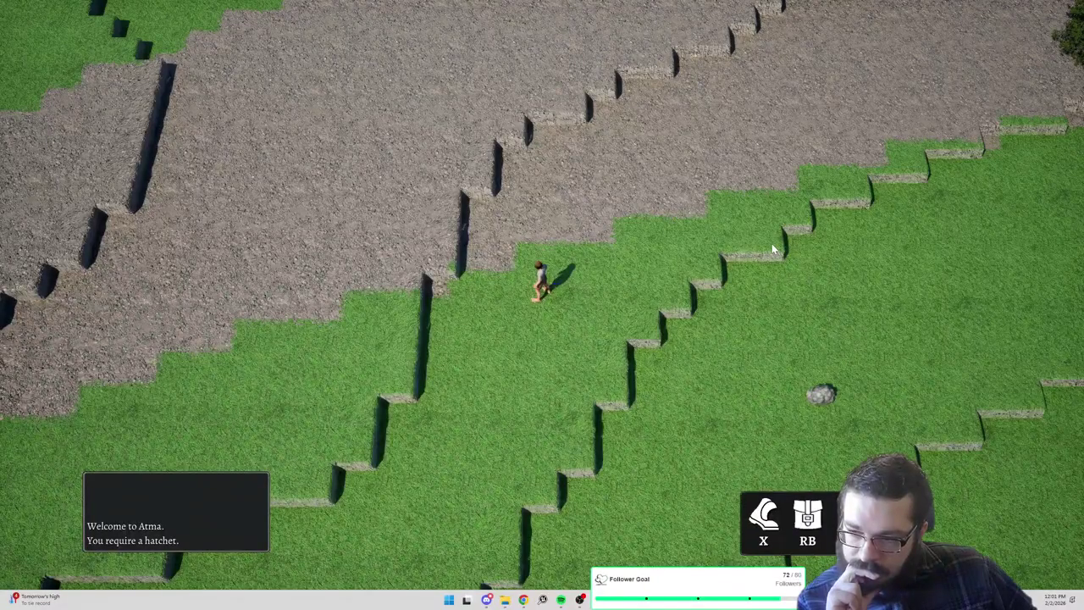
left_click(903, 243)
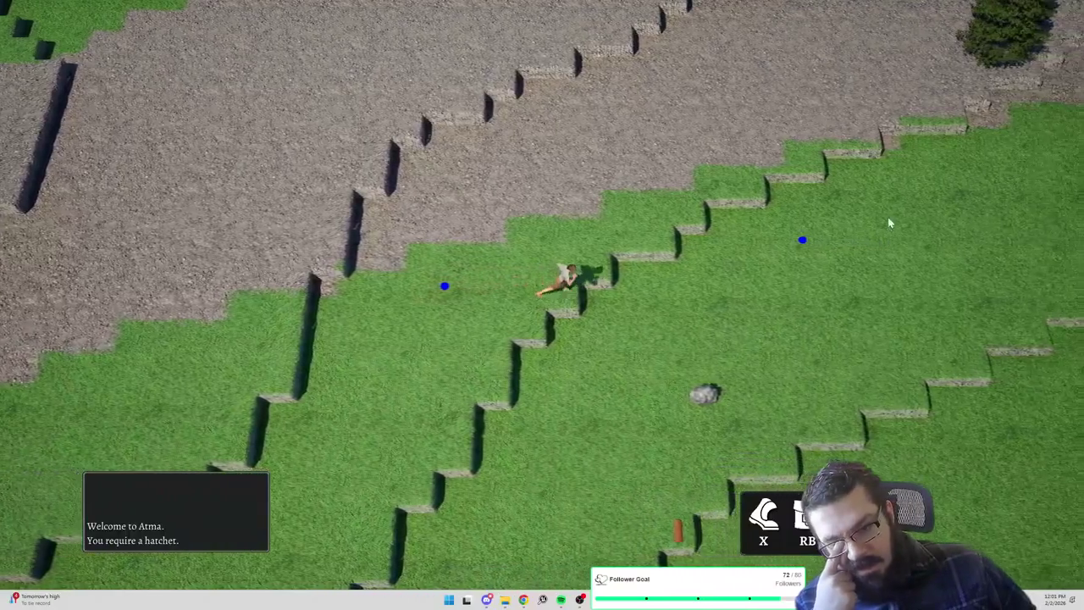
left_click(845, 204)
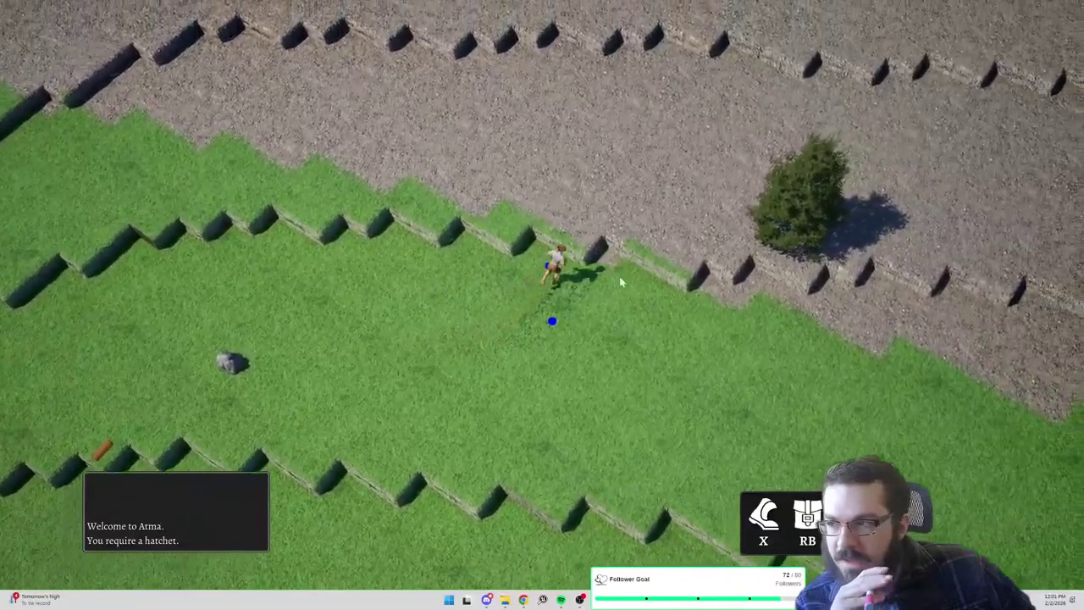
Follow the gravel border past the lone tree to the grass edge, turning the camera clockwise
left_click(505, 288)
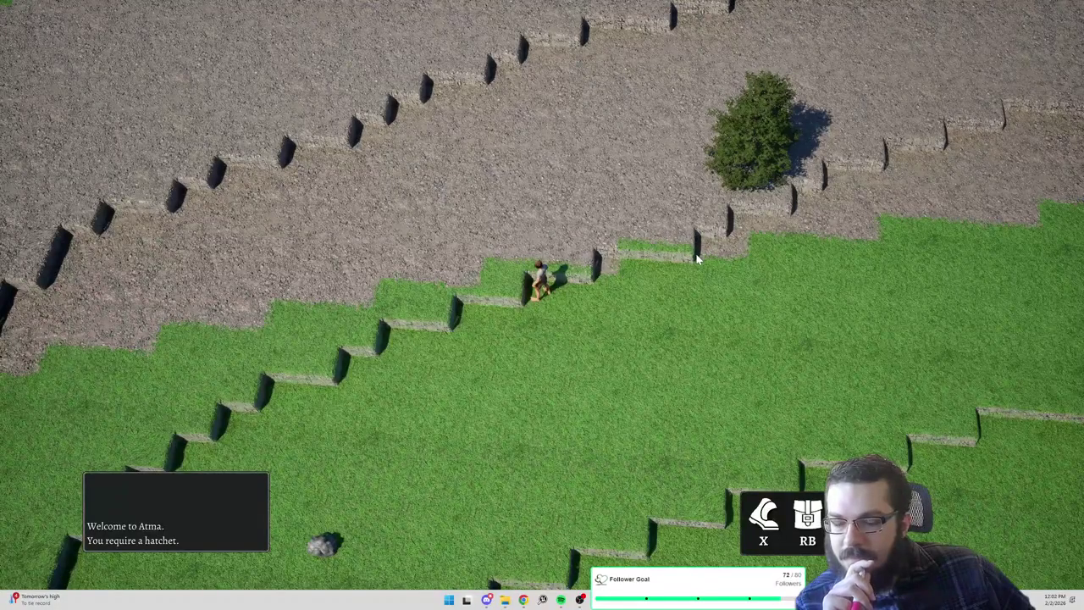
left_click(770, 290)
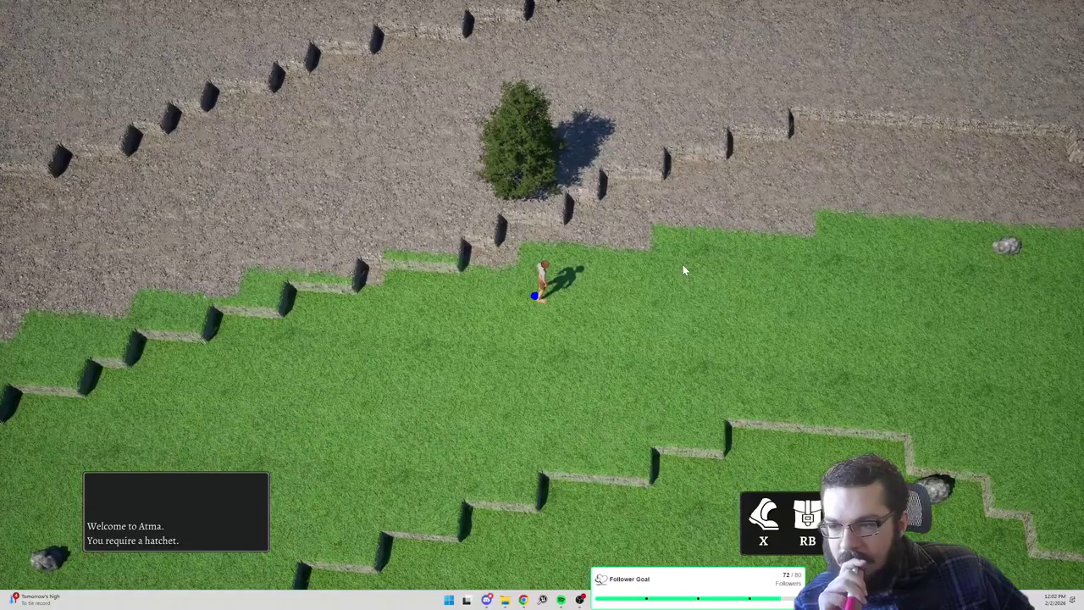
left_click(726, 278)
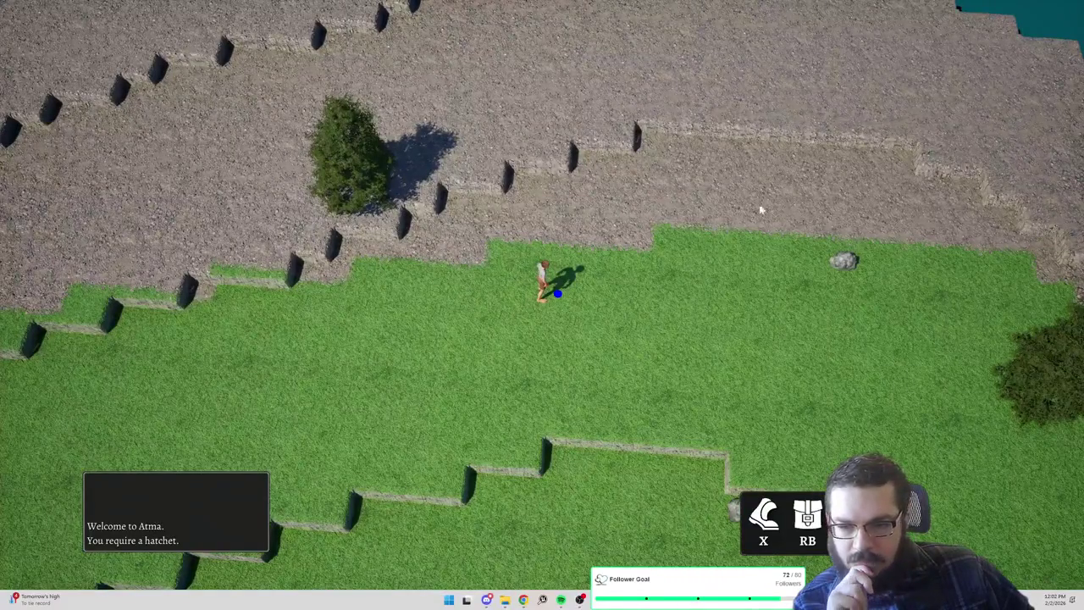
left_click(447, 301)
key("q")
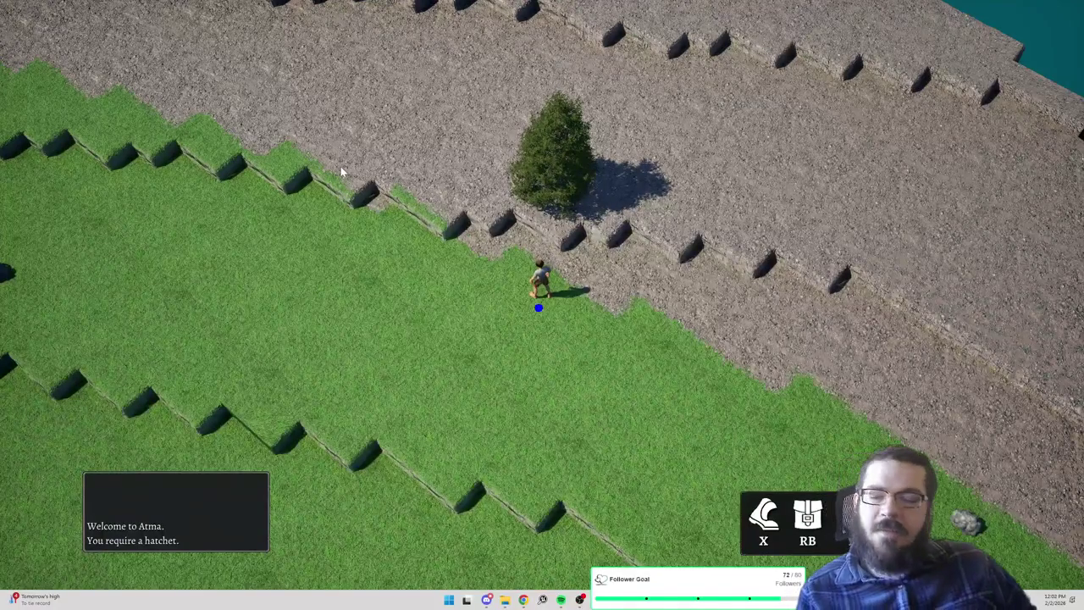
Send the character up-left across the grass terraces while rotating the view around it
left_click(256, 262)
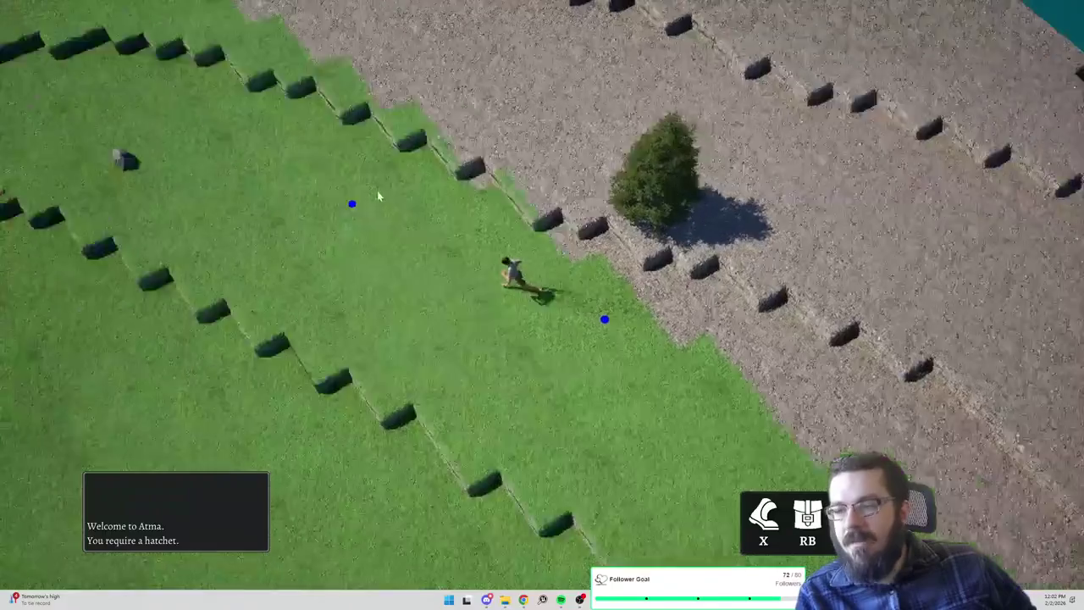
left_click(376, 96)
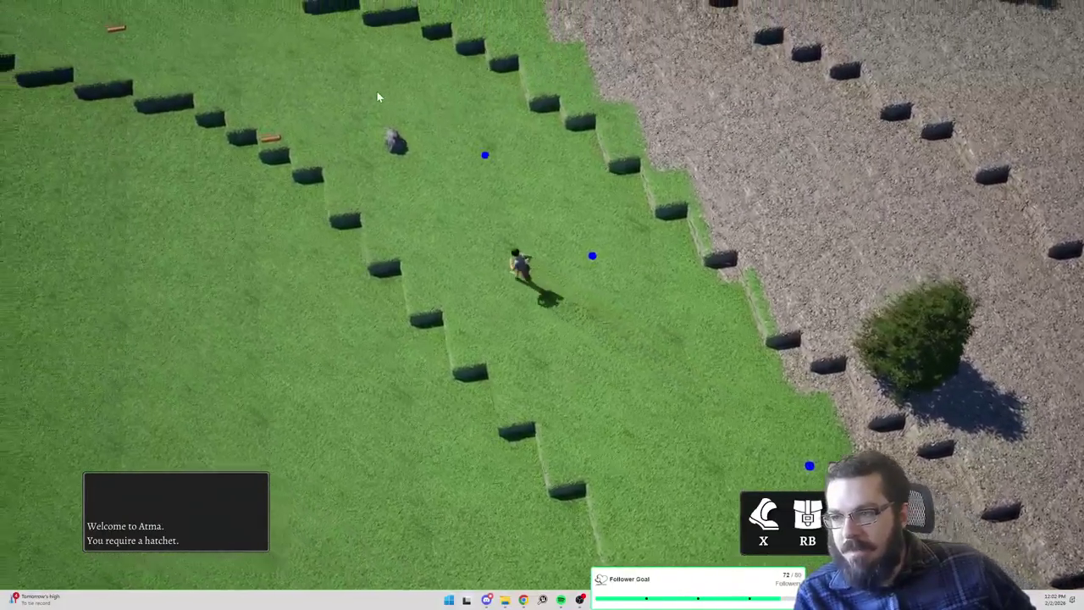
left_click(475, 85)
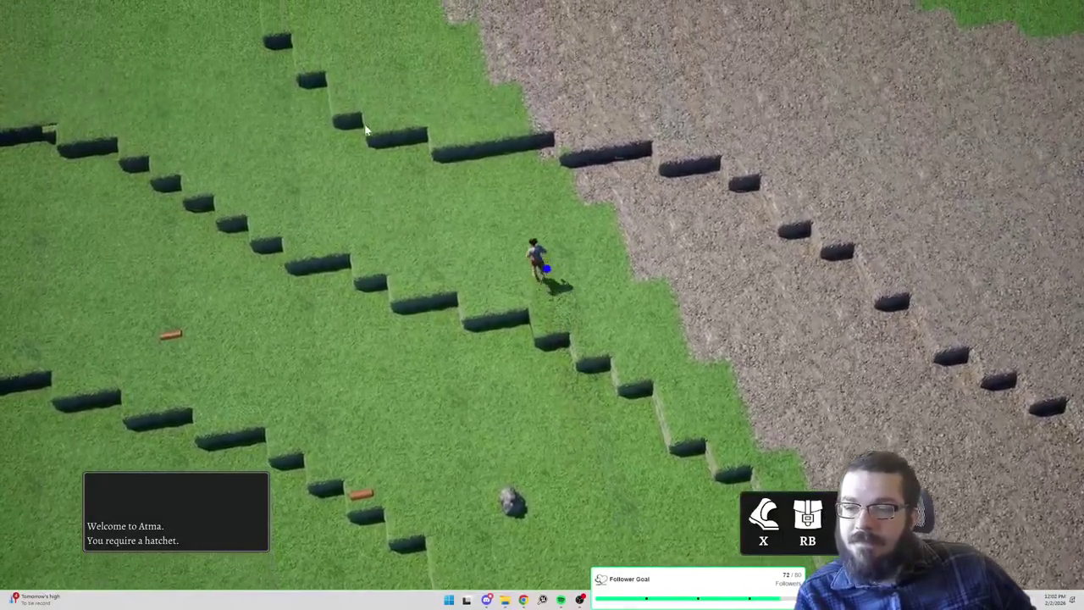
left_click(358, 170)
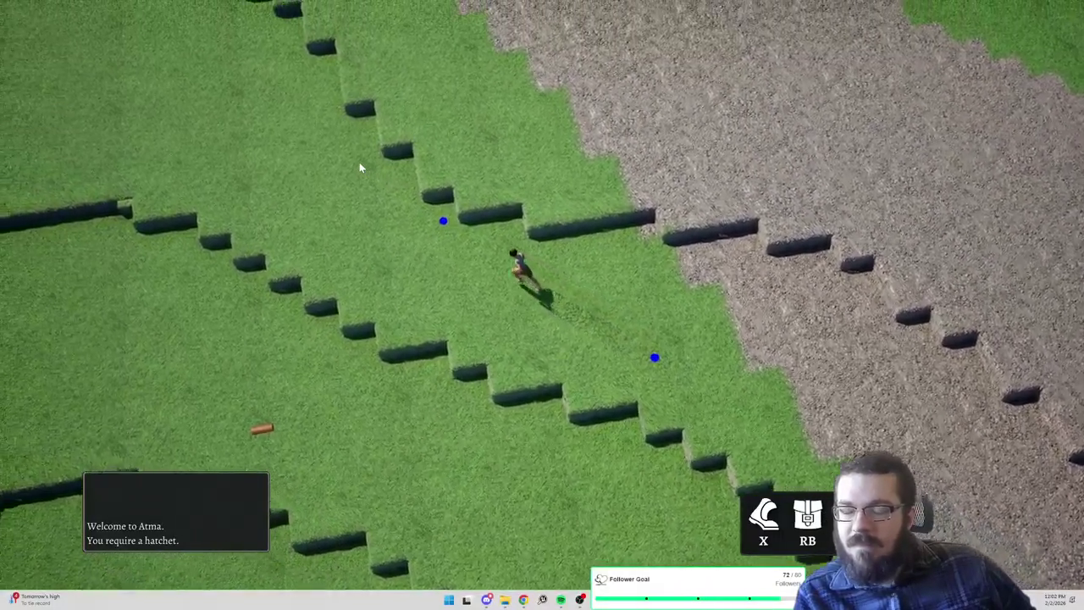
mouse_move(416, 177)
left_mouse_down()
mouse_move(632, 186)
mouse_move(745, 283)
left_mouse_up()
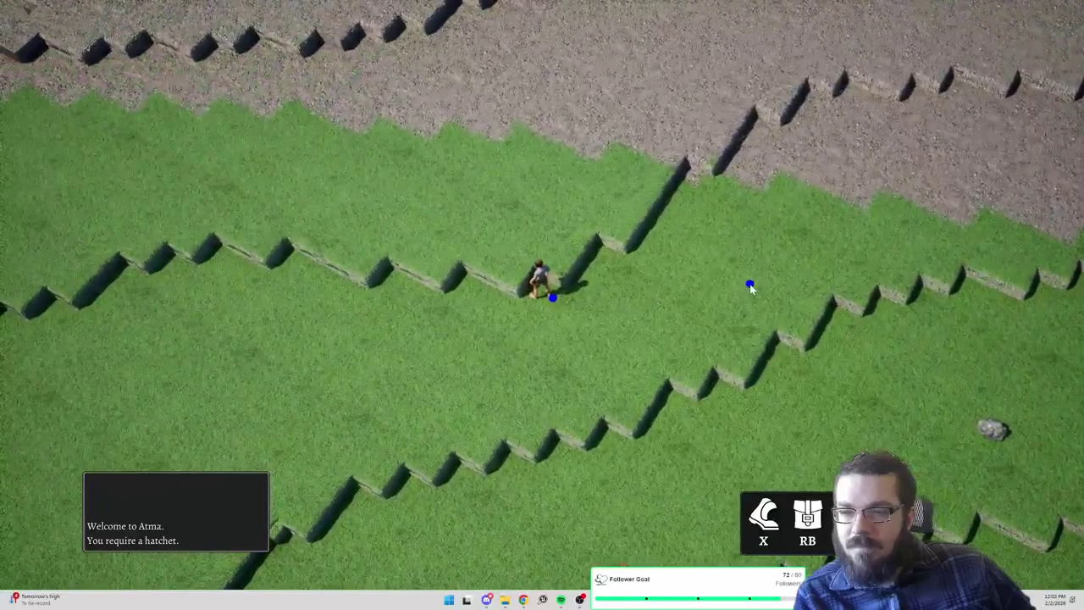
Run the character up the grass slope through several waypoints toward the walled gravel enclosure
left_click(794, 340)
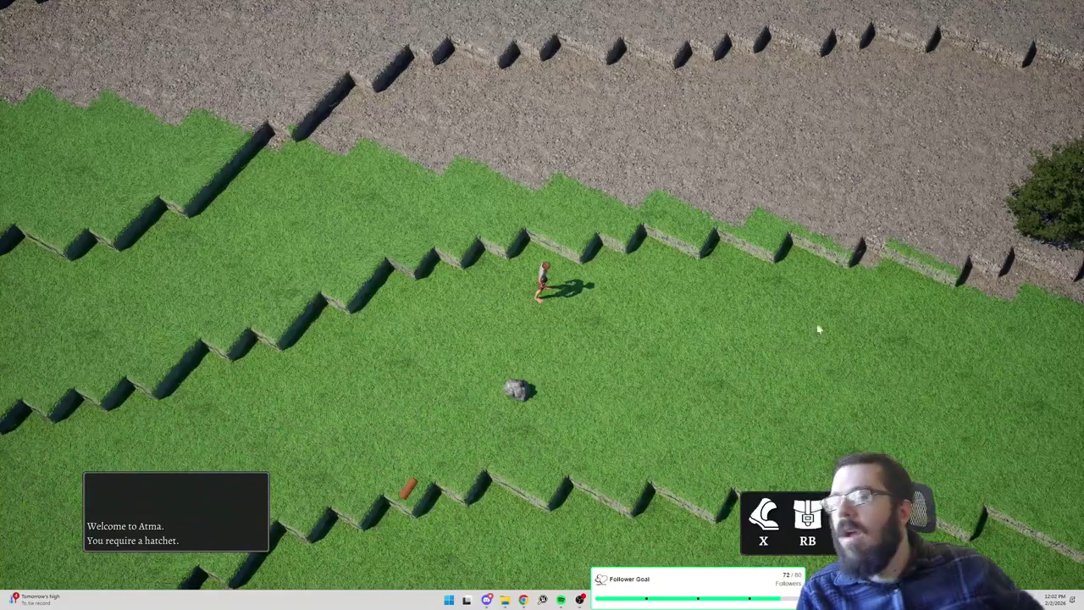
left_click(380, 215)
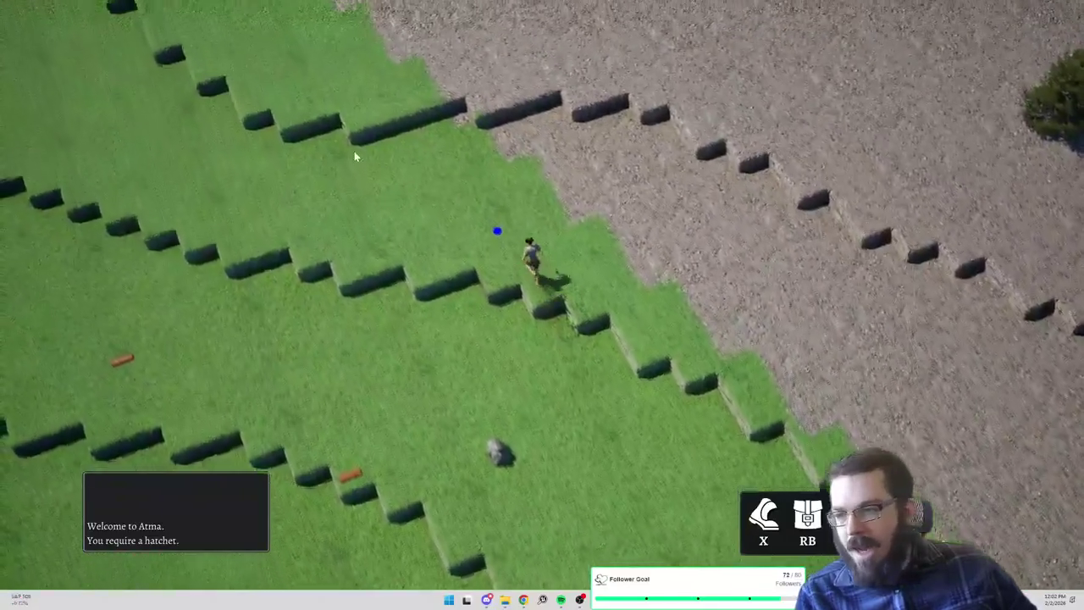
left_click(356, 160)
left_click(338, 121)
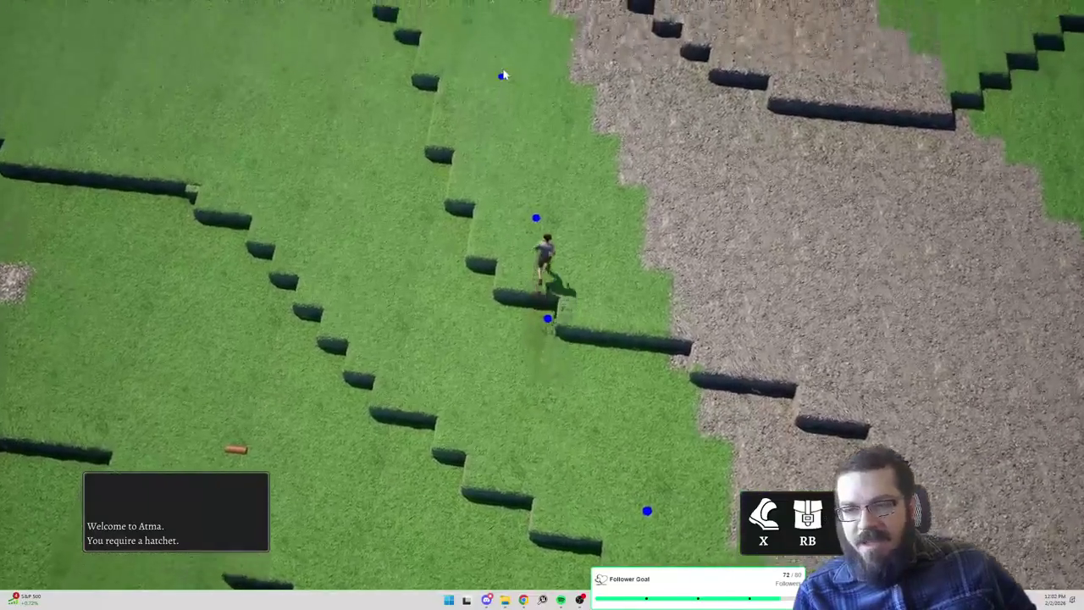
left_click(503, 70)
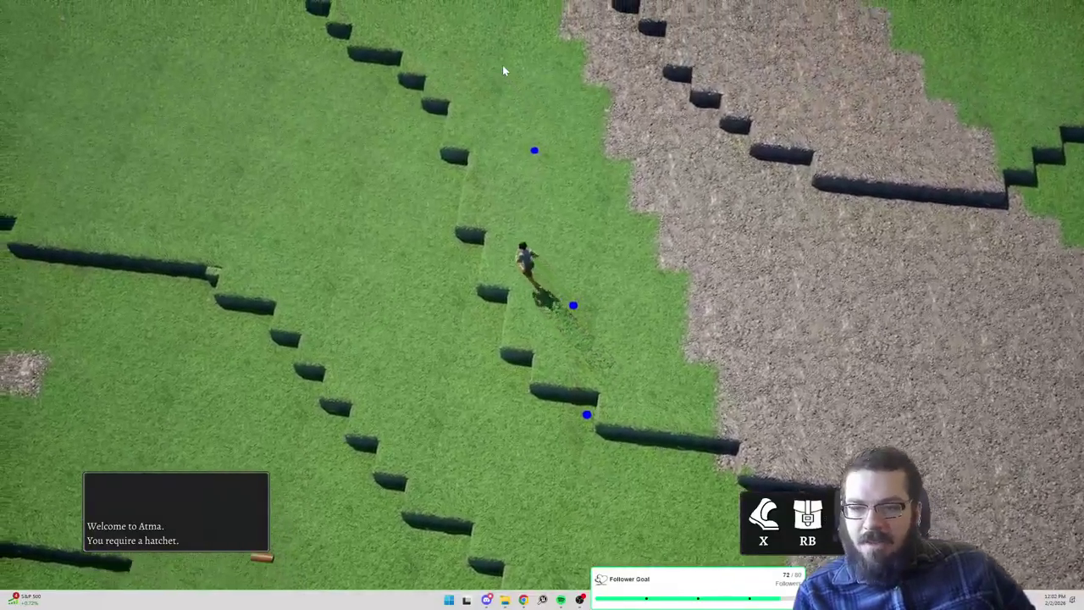
left_click(427, 112)
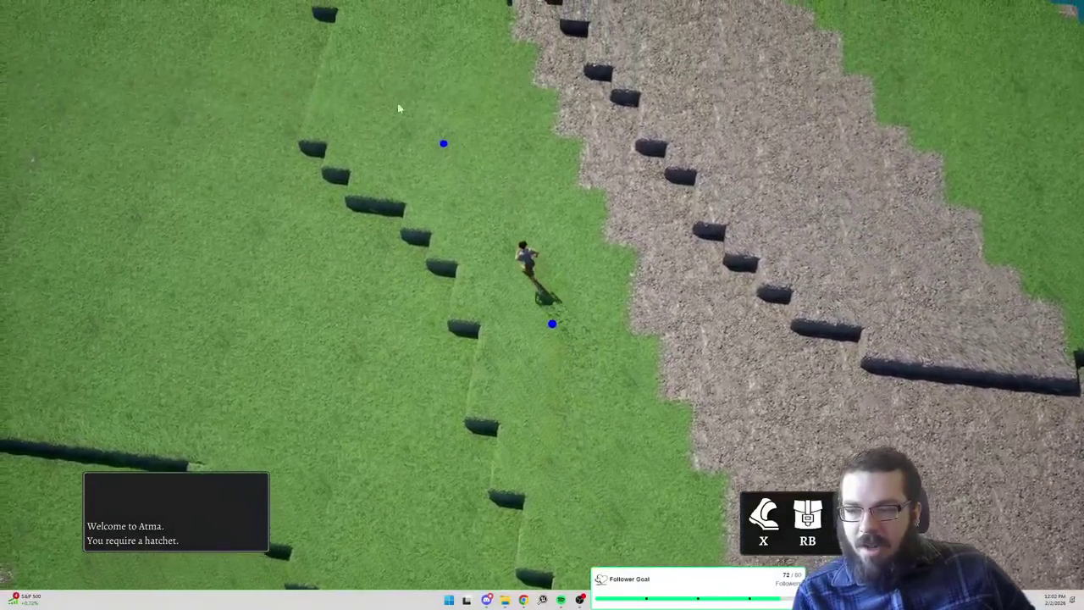
left_click(387, 90)
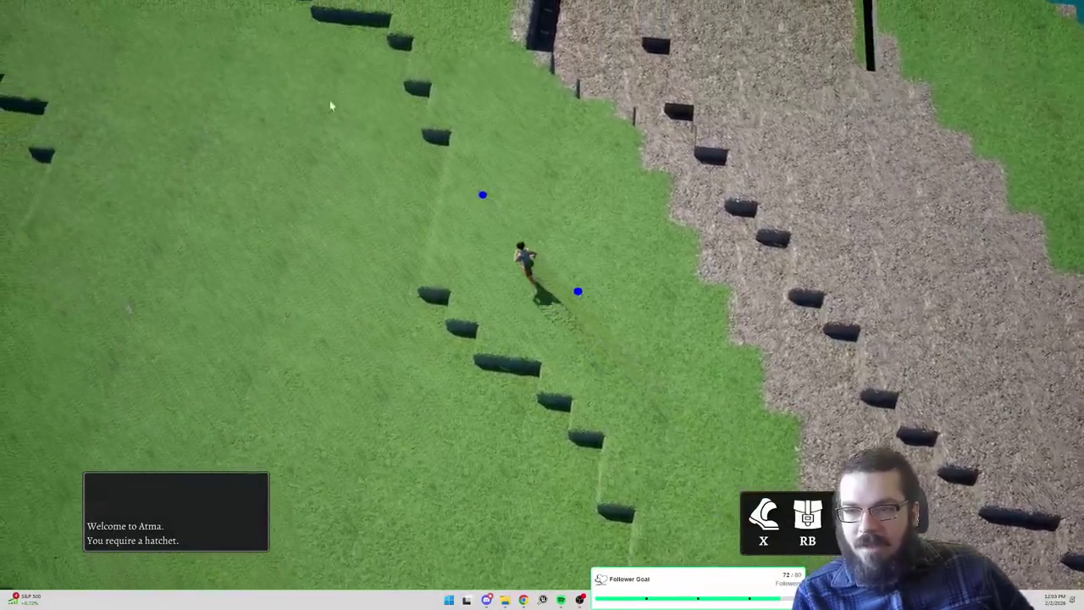
left_click(483, 92)
left_click(631, 123)
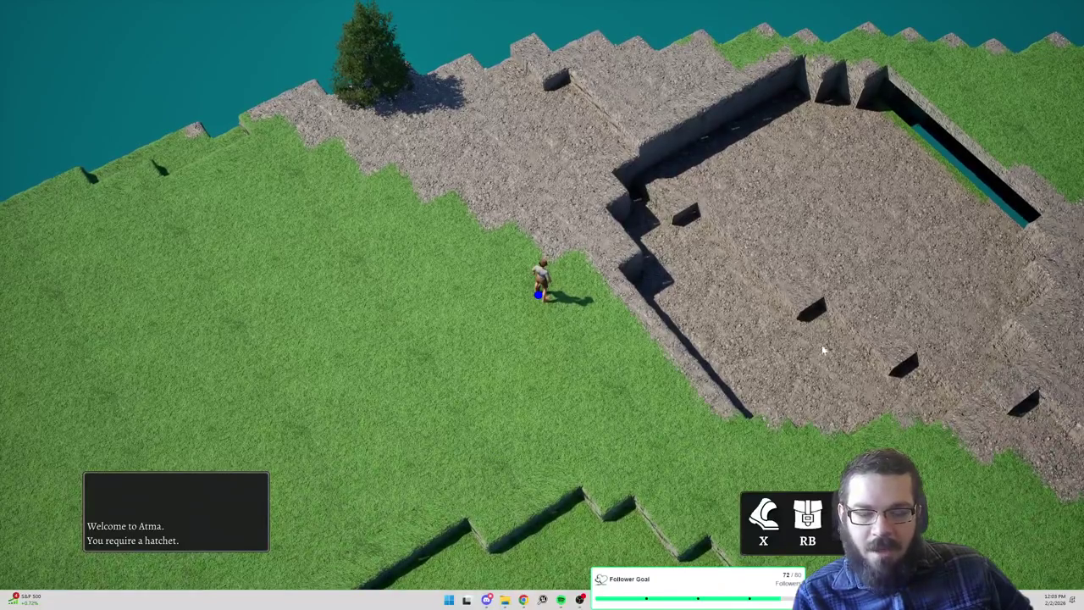
Run the character along the lakeside grass past the pond corner to the gravel patch's edge
left_click(411, 337)
left_click(246, 284)
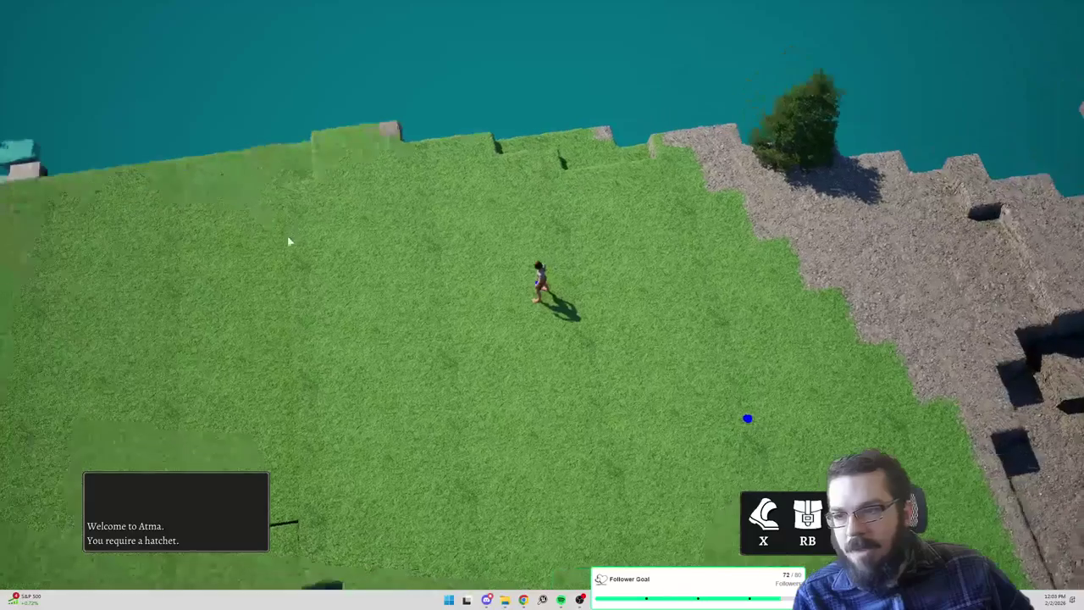
left_click(291, 239)
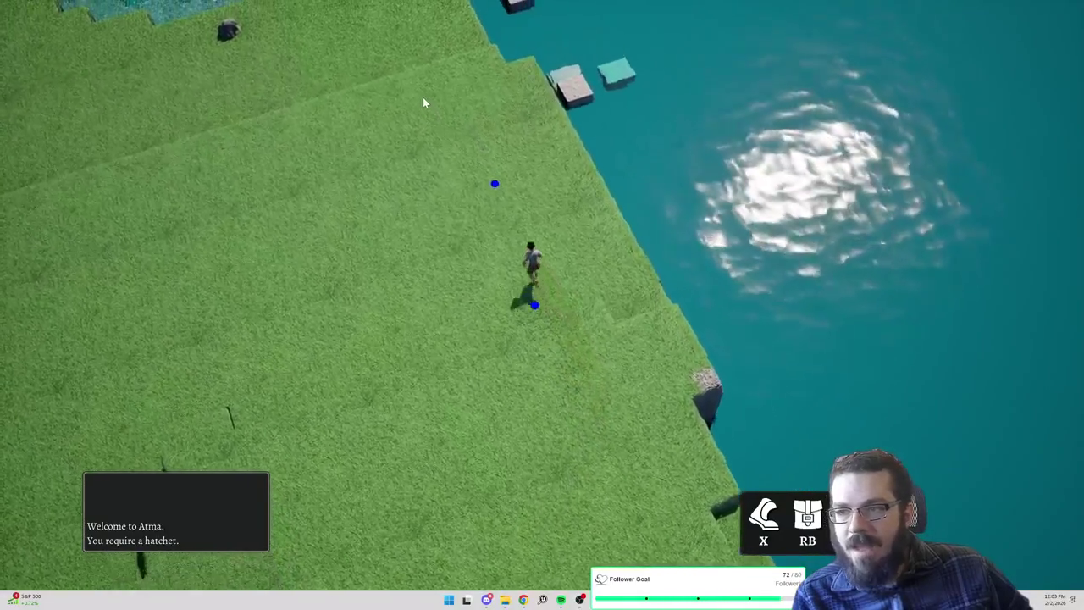
left_click(425, 103)
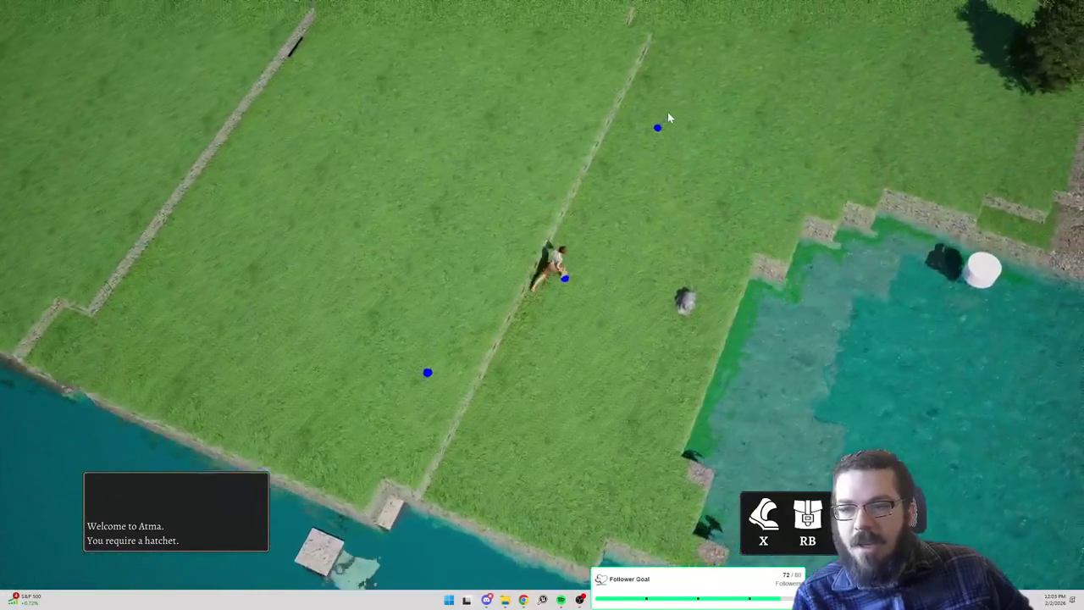
left_click(712, 52)
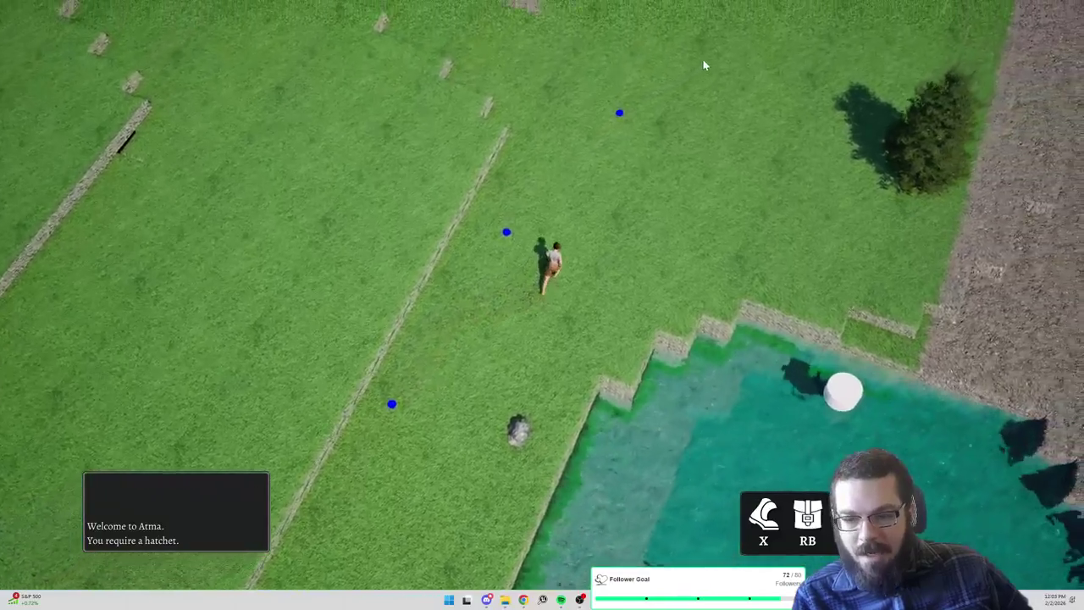
left_click(641, 78)
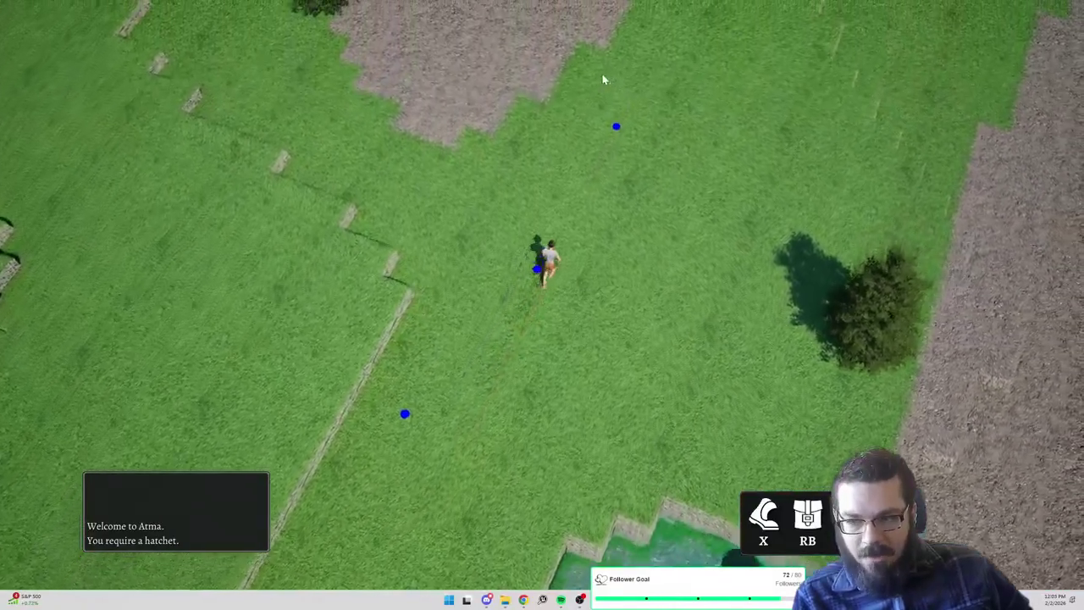
left_click(581, 103)
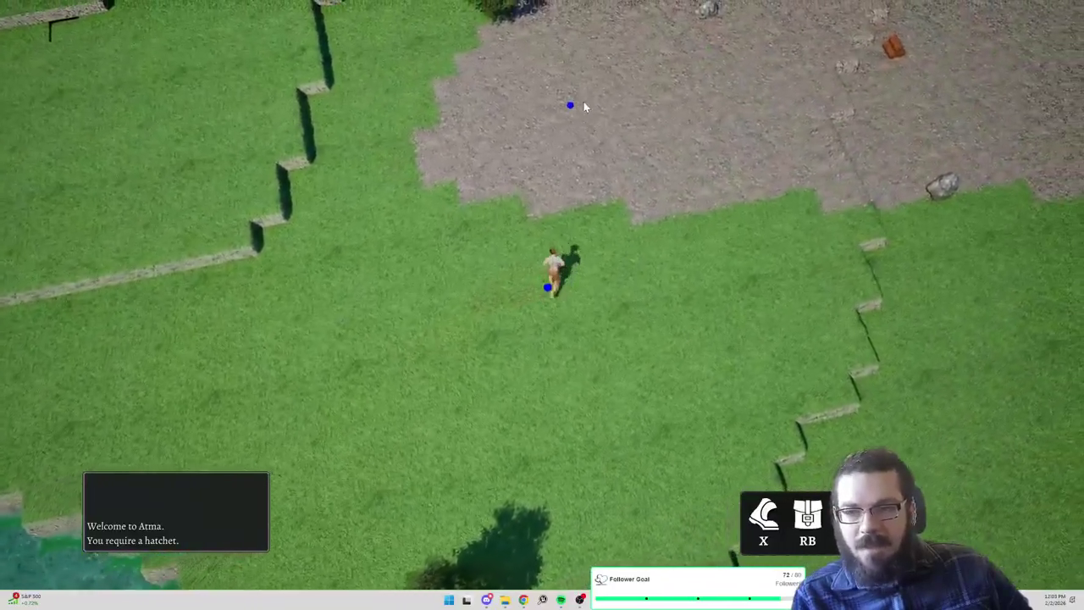
Take the character across the gravel, past the tree, and up onto the grass terrace
left_click(564, 74)
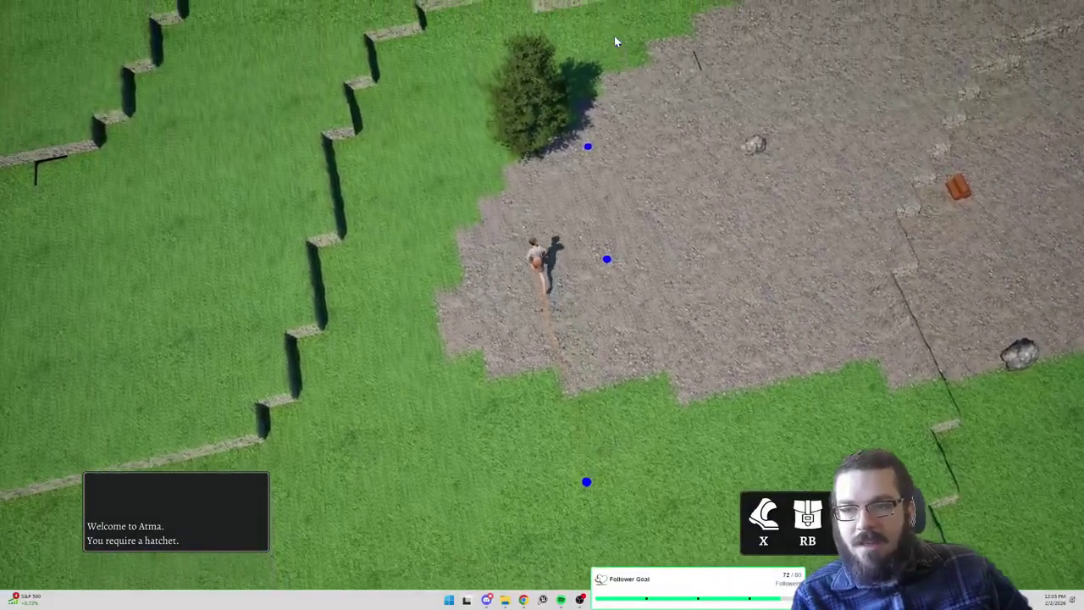
left_click(616, 41)
left_click(610, 42)
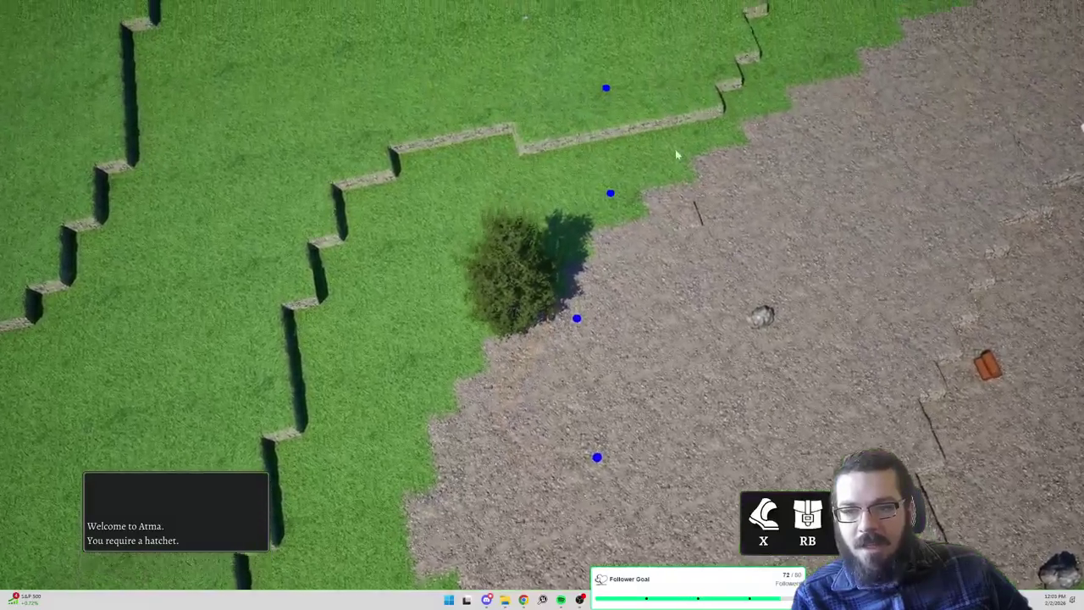
left_click(560, 49)
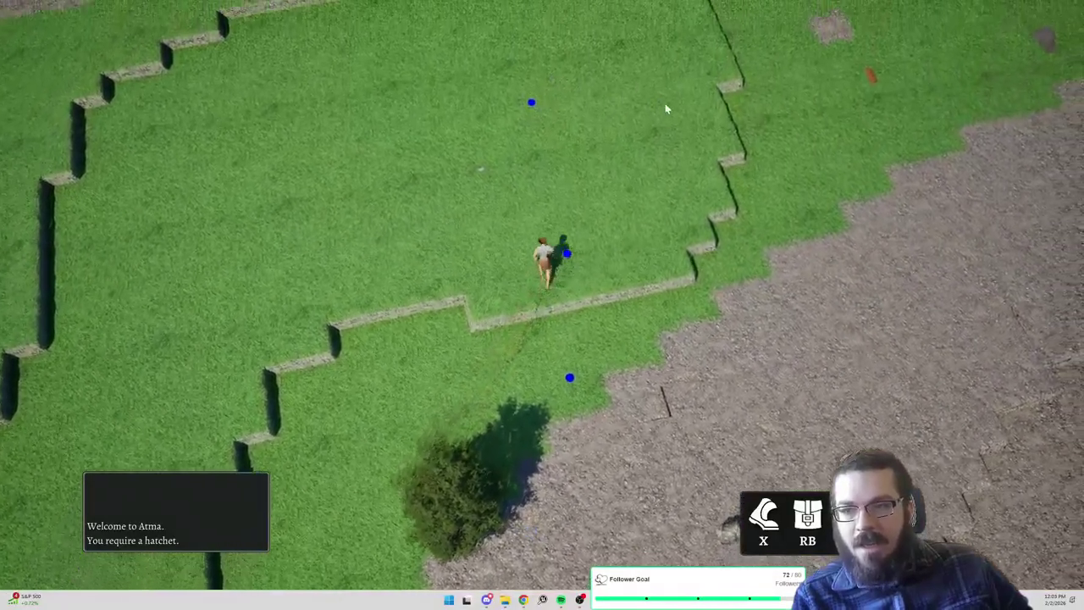
left_click(587, 65)
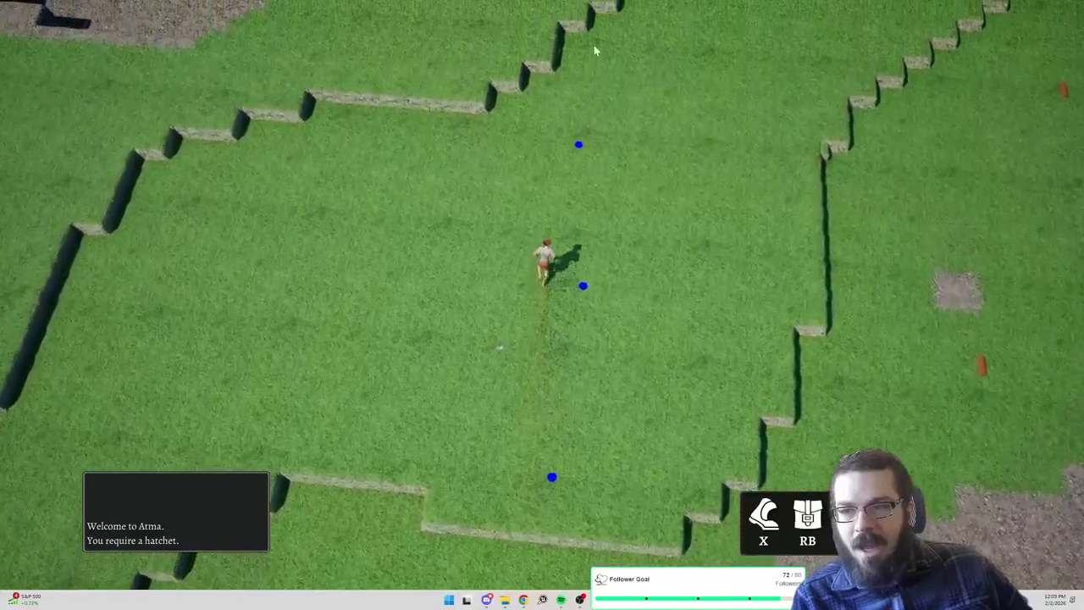
left_click(591, 69)
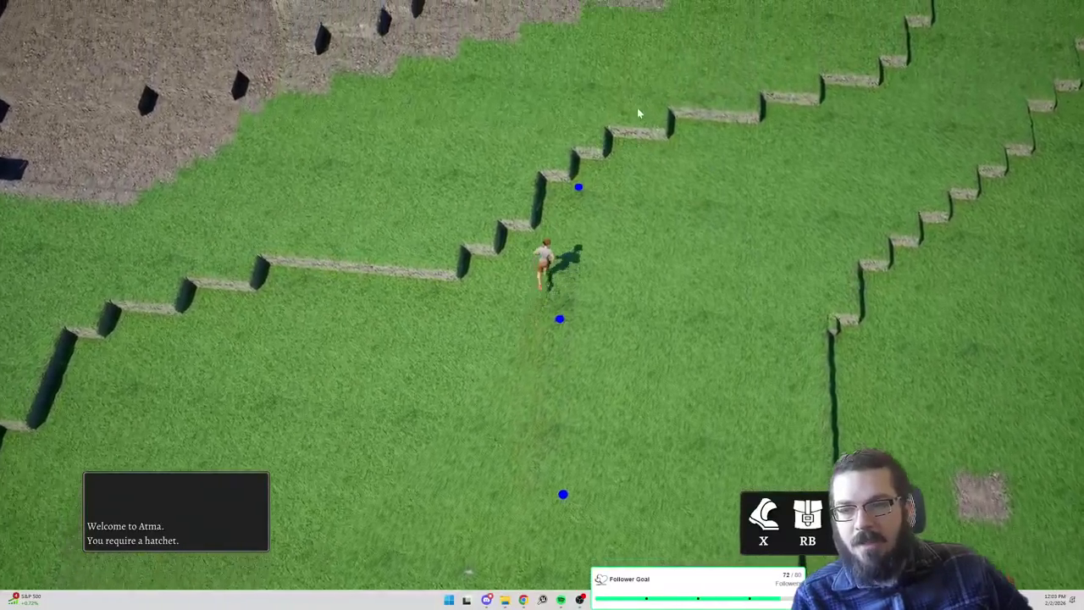
Head up-right along the terraces to the gravel slope, finishing with the D and W keys
left_click(639, 112)
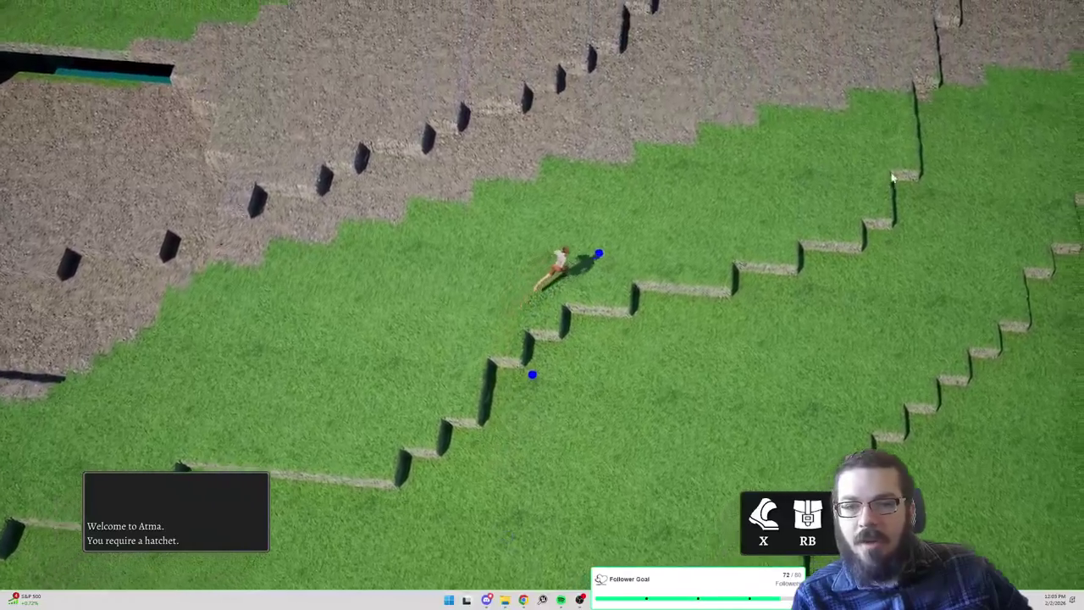
left_click(932, 158)
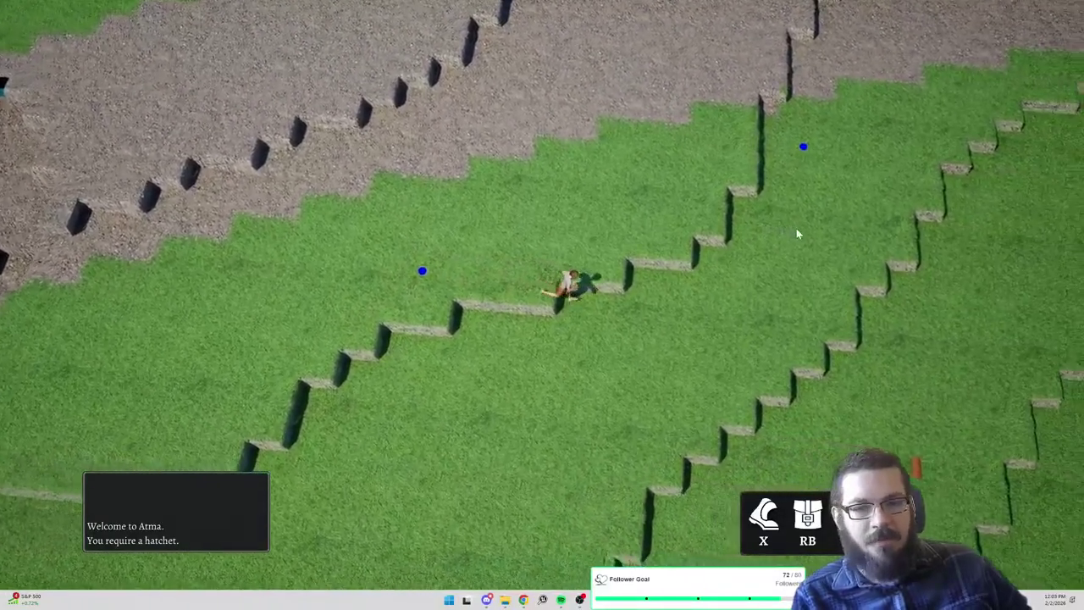
left_click(726, 141)
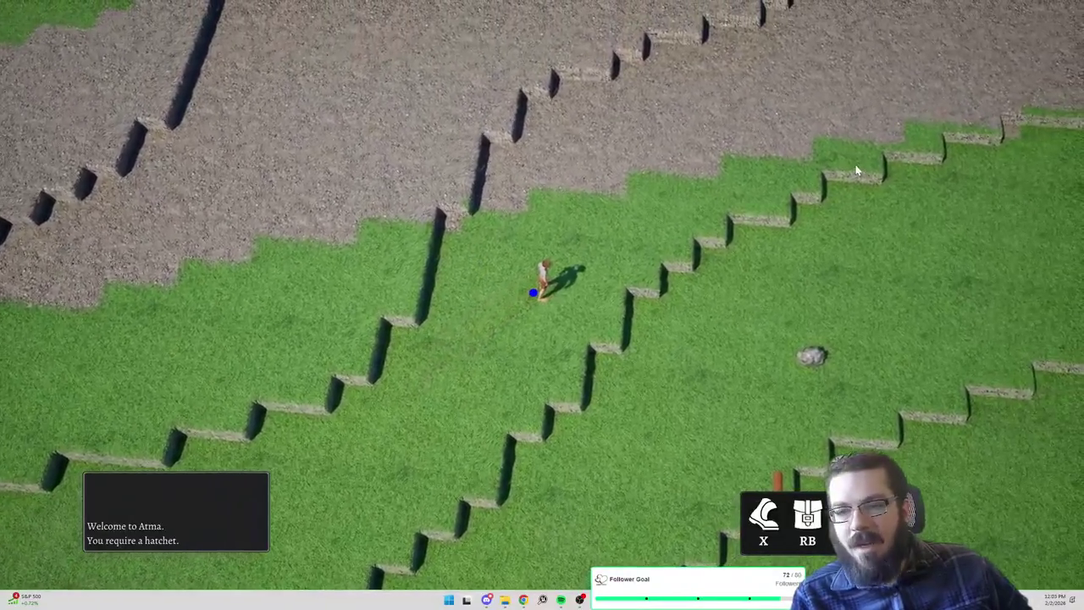
left_click(925, 220)
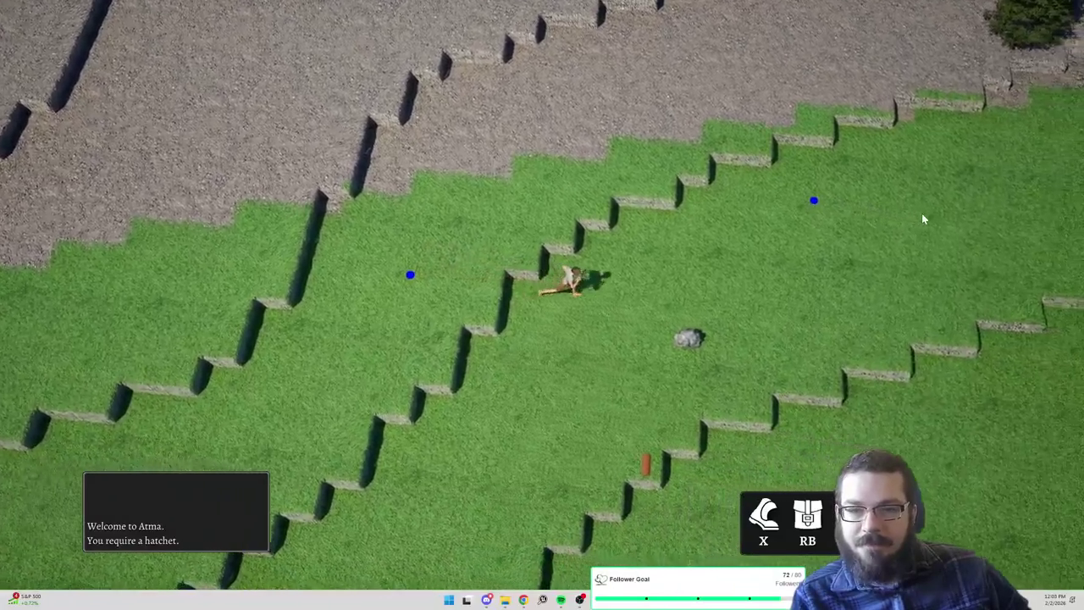
key("d")
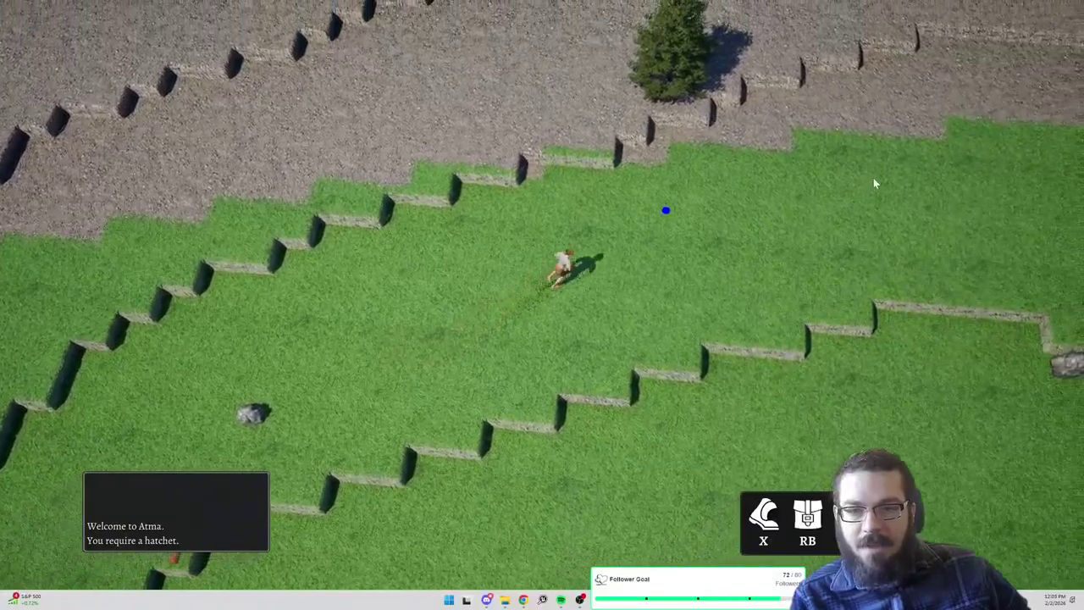
key("w")
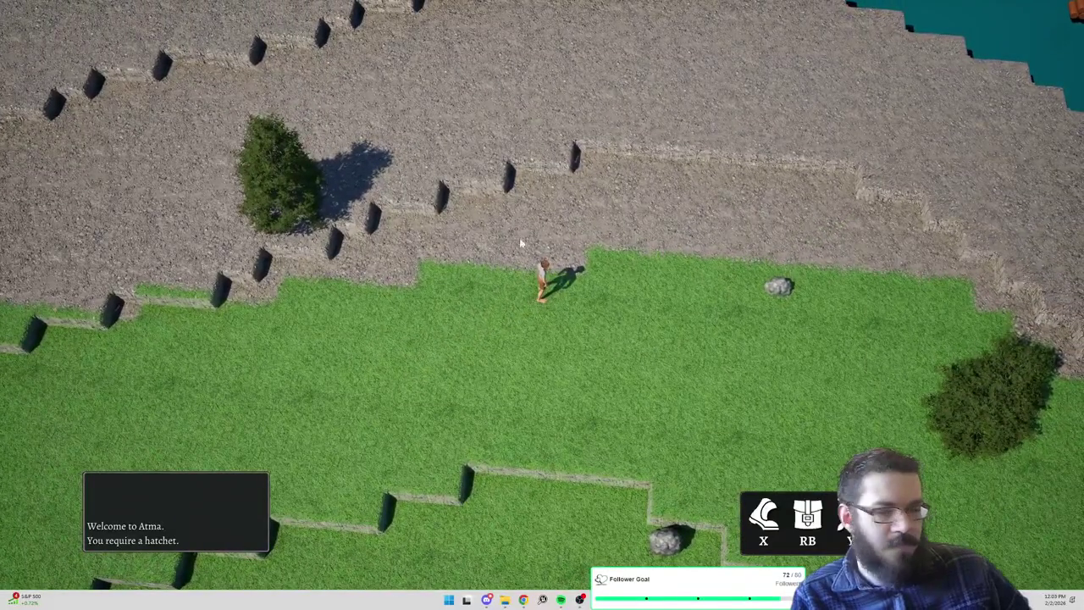
Climb the character up the gravel steps, then bring it back down onto the grass terrace
left_click(436, 180)
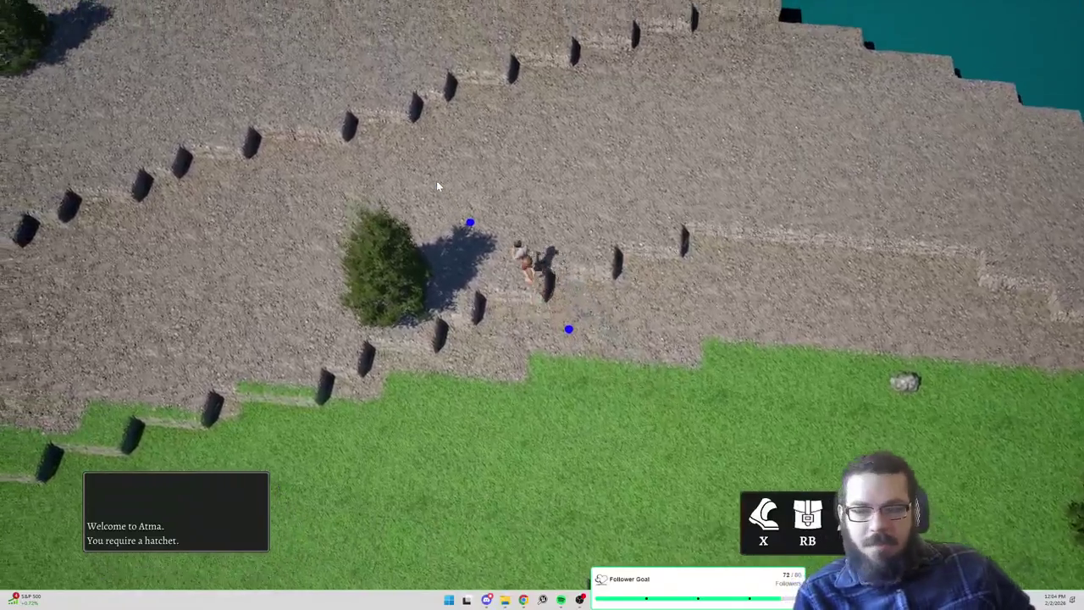
left_click(497, 198)
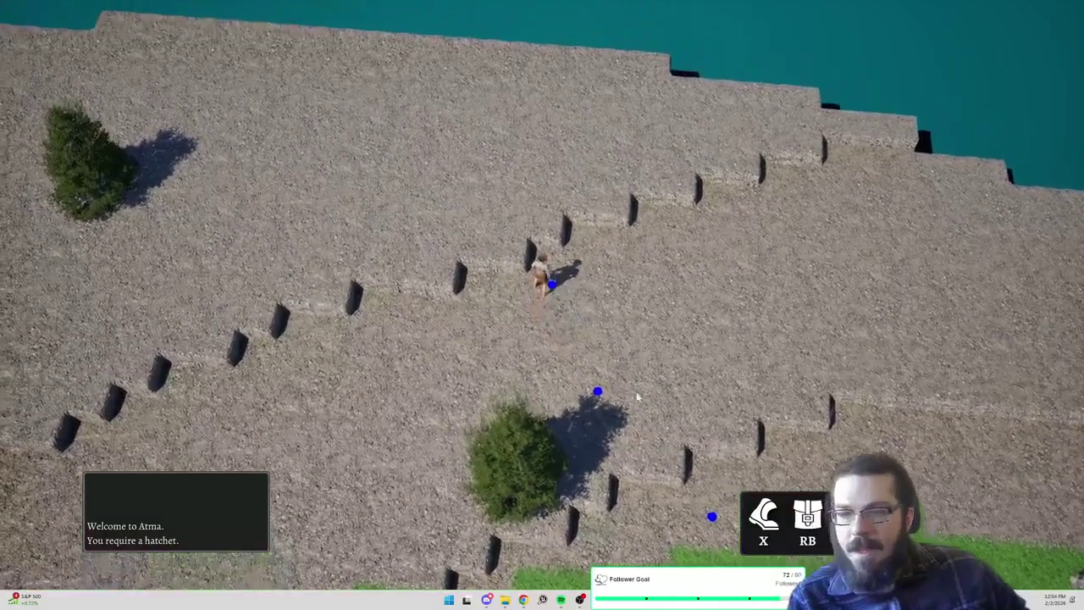
left_click(638, 413)
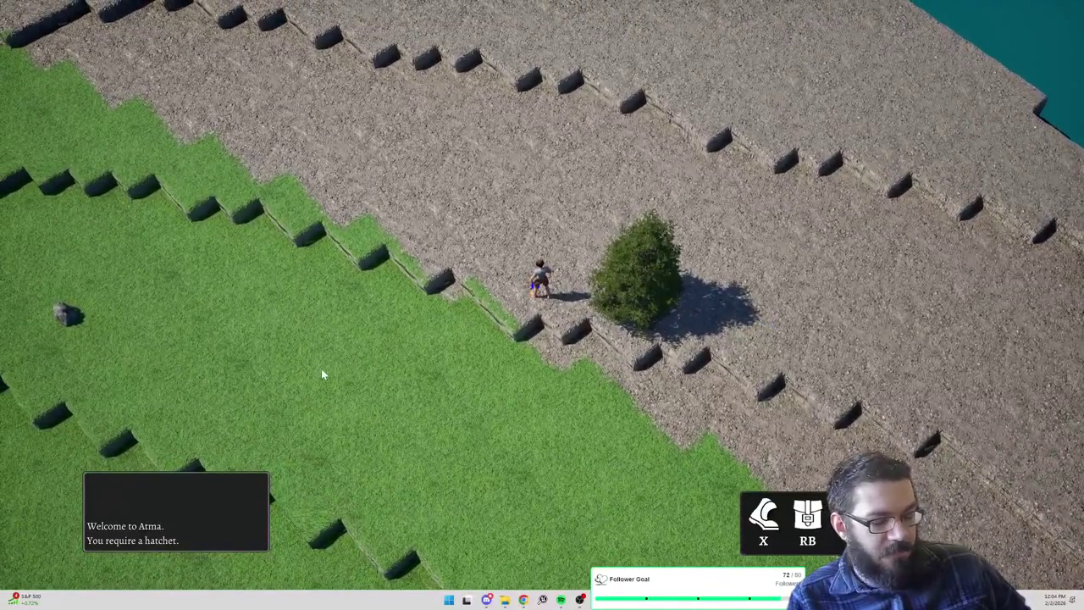
left_click(321, 369)
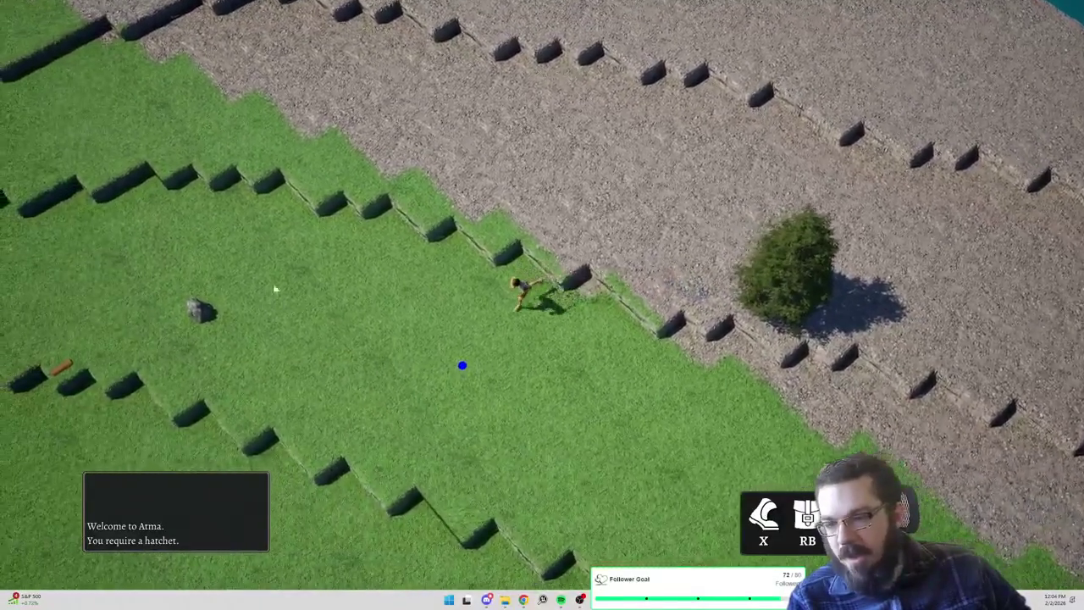
left_click(275, 290)
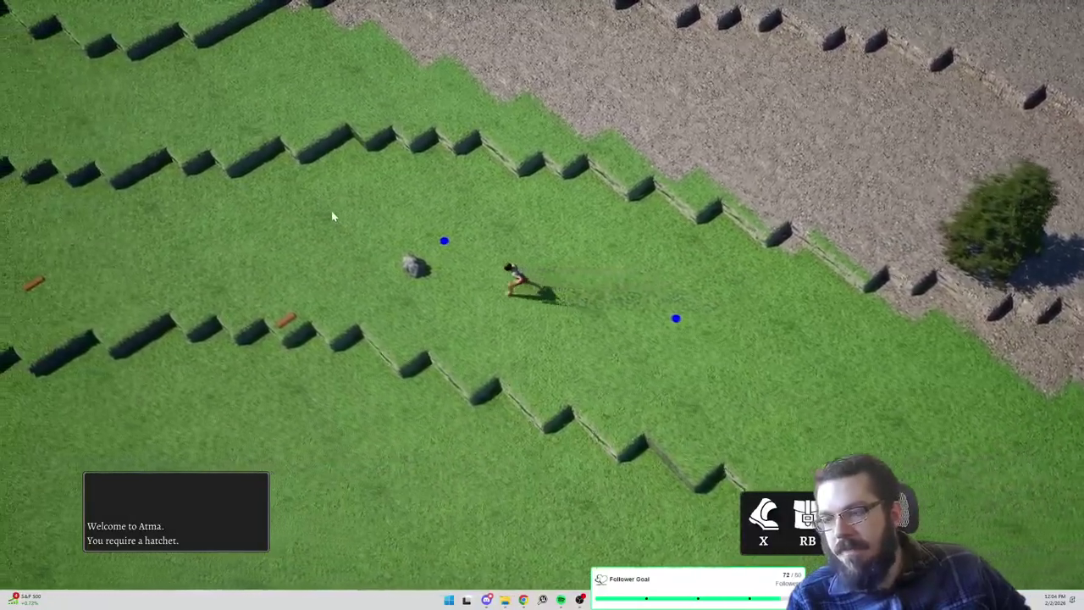
left_click(333, 216)
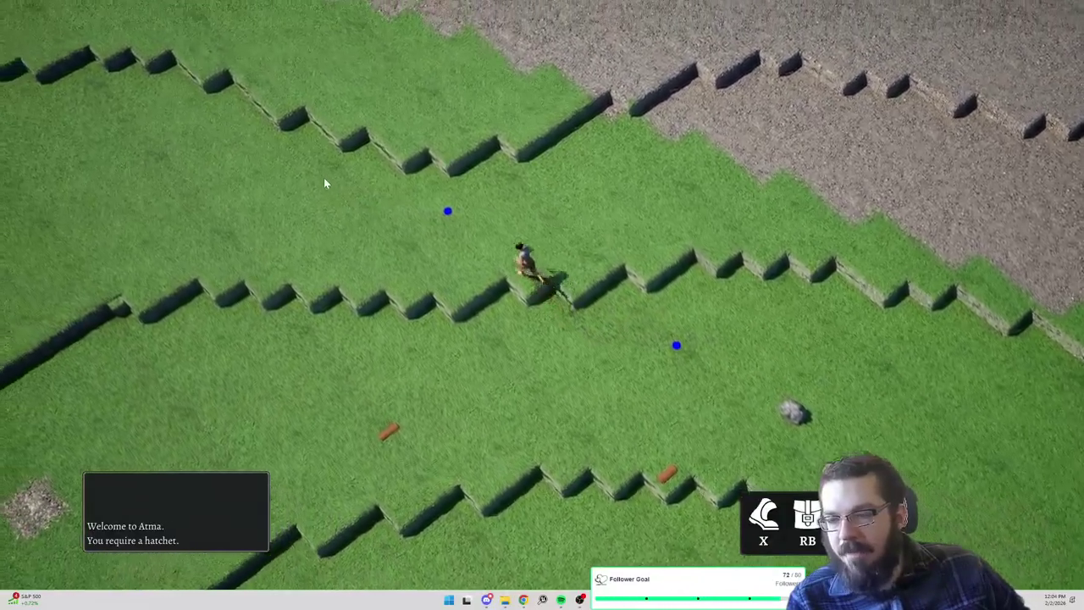
Walk the character left along the terrace and up over the terrace ledge
left_click(338, 319)
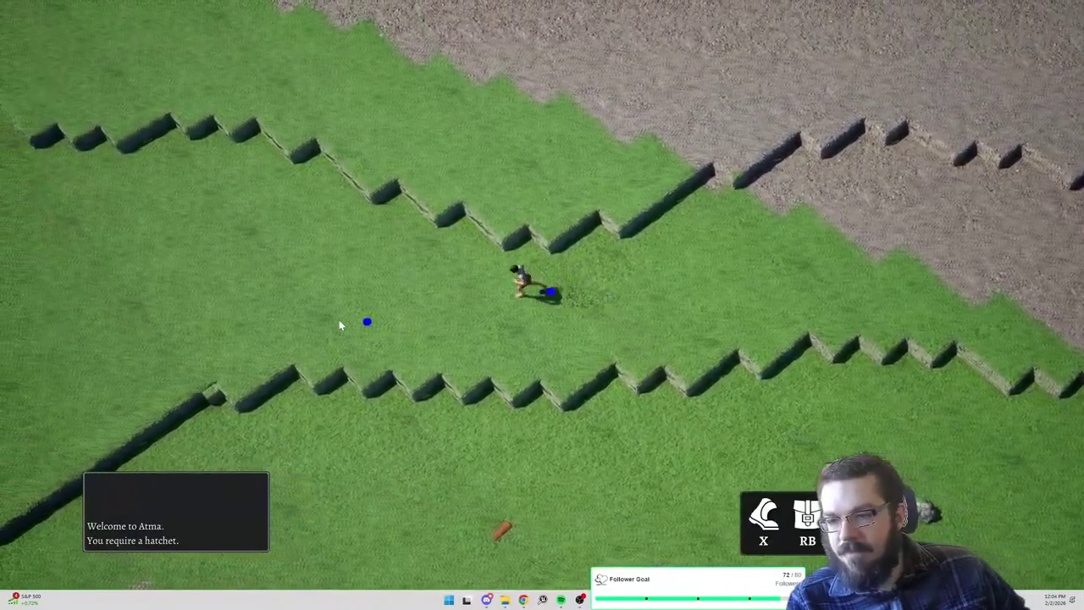
left_click(343, 215)
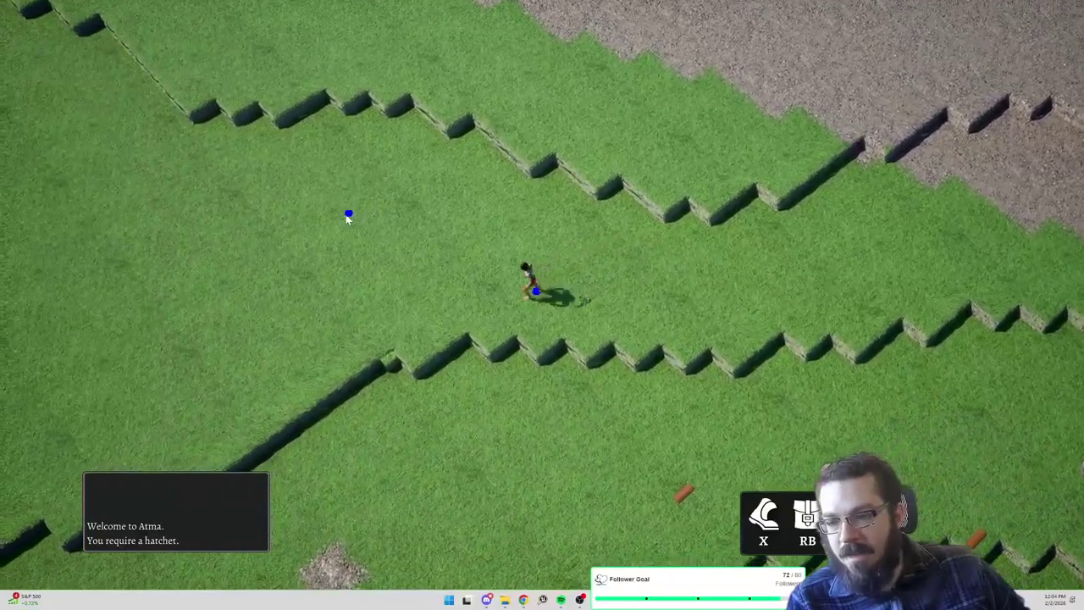
left_click(311, 371)
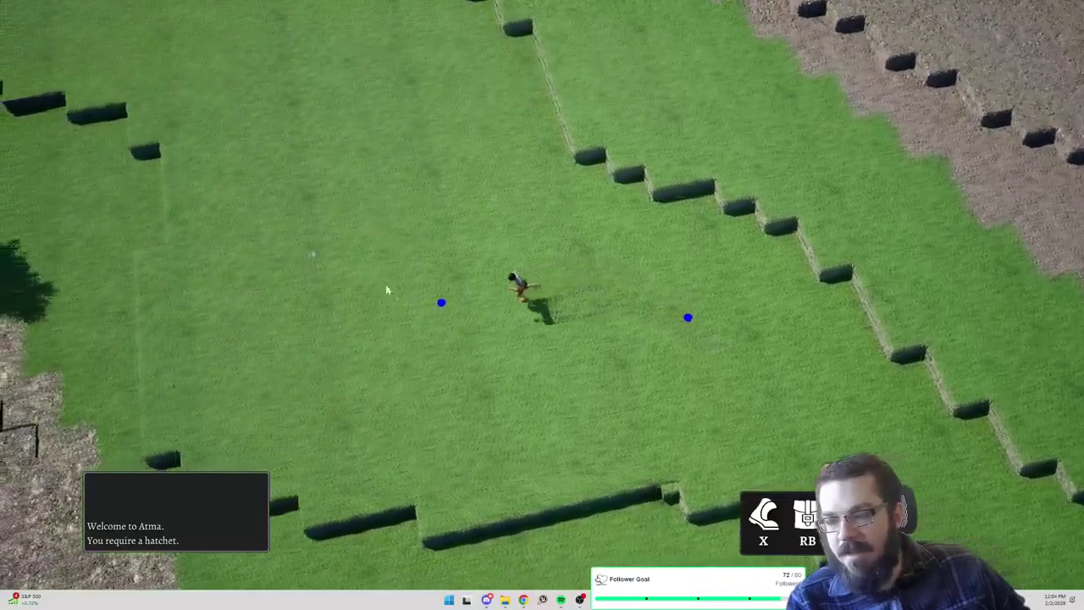
left_click(405, 159)
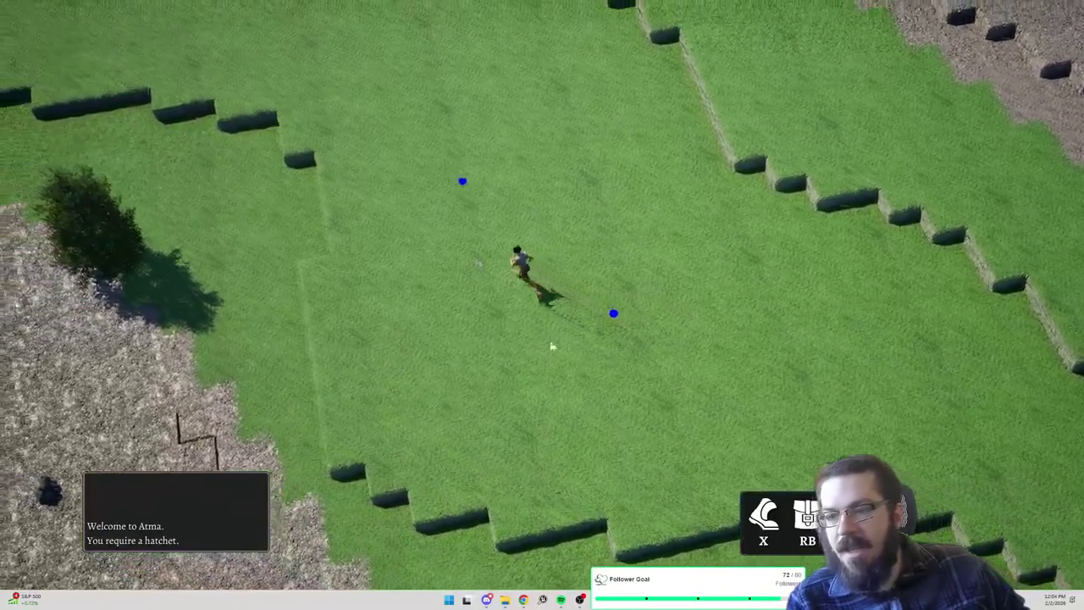
left_click(501, 120)
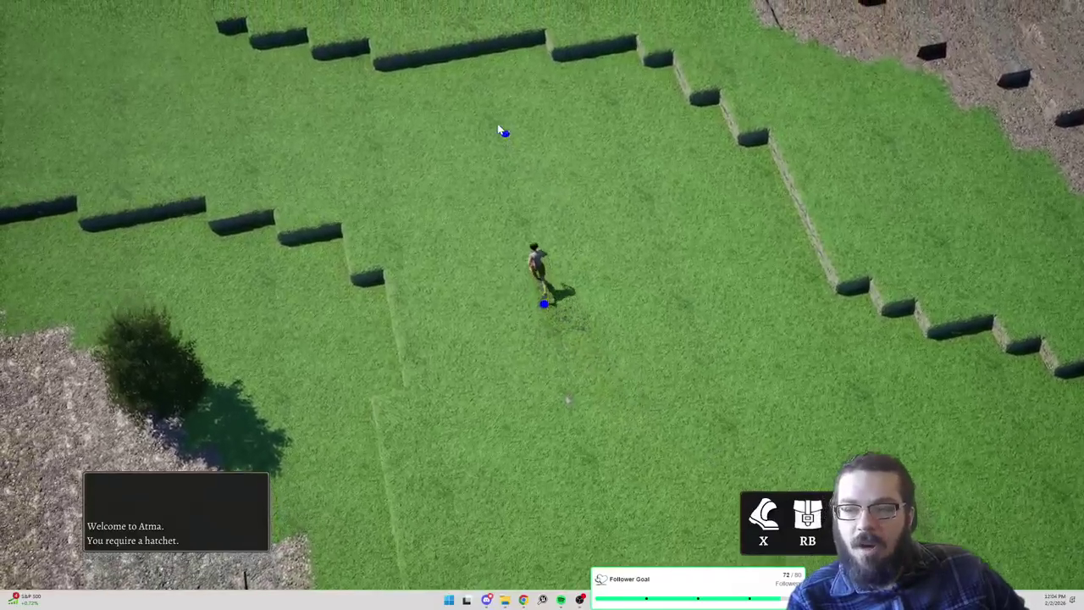
left_click(494, 73)
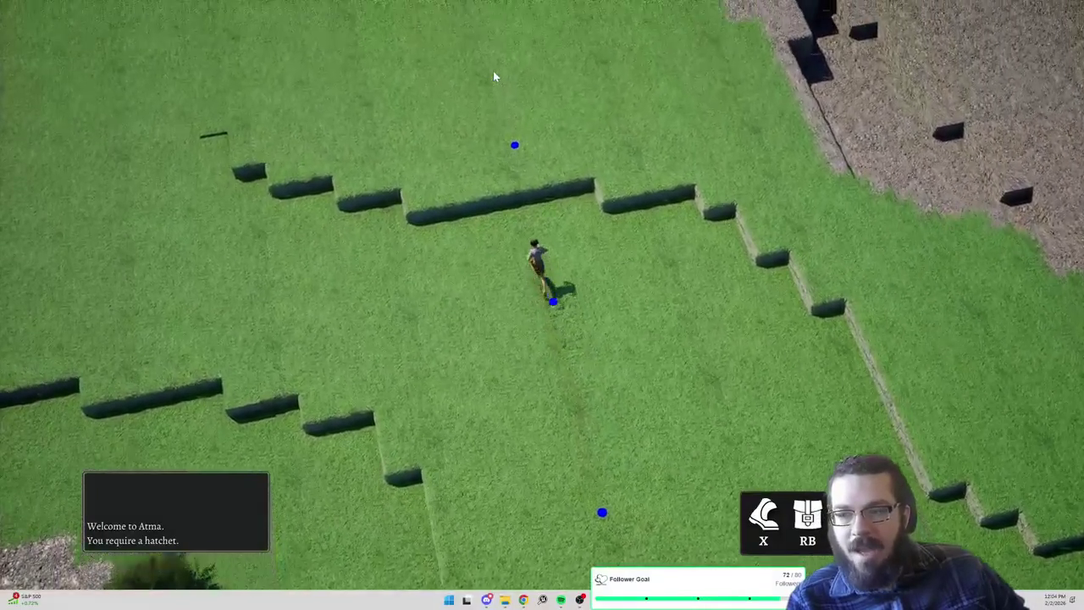
Lead the character along the lakeshore grass toward the terrace steps near the tree
left_click(410, 223)
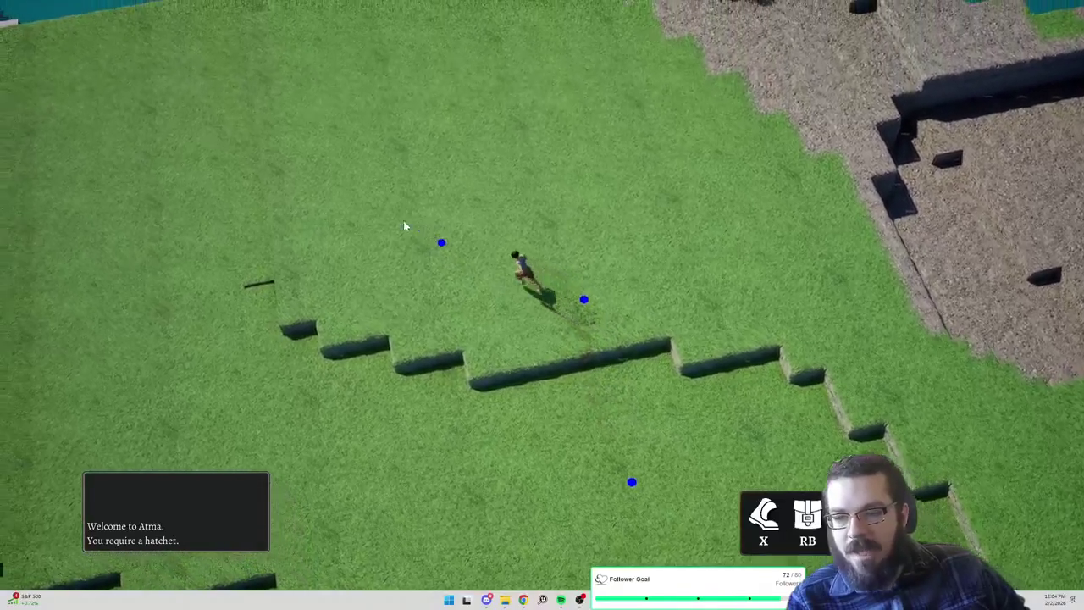
left_click(322, 242)
left_click(404, 315)
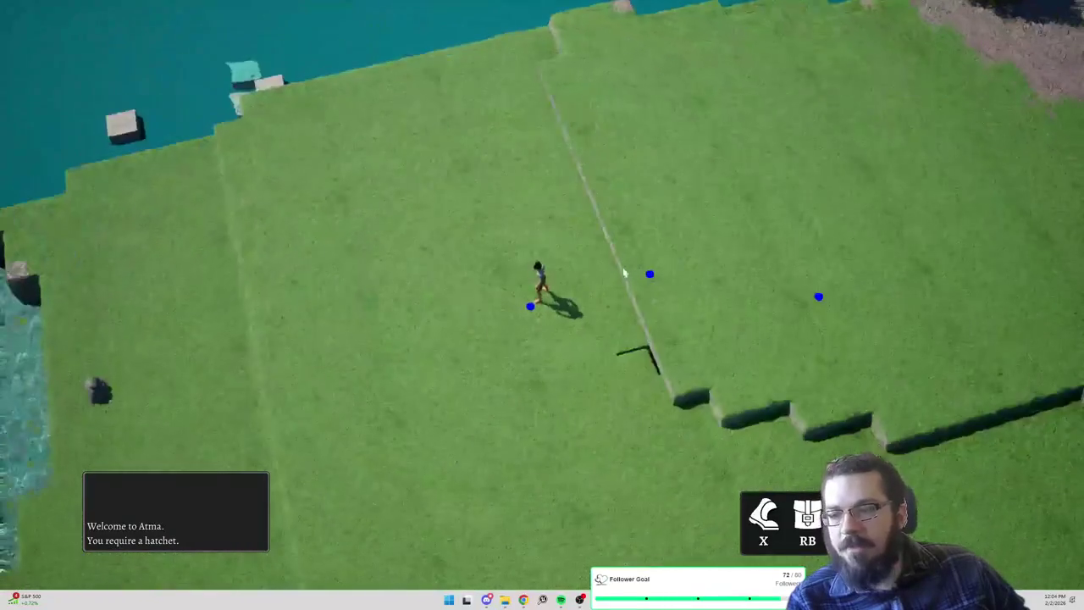
left_click(407, 416)
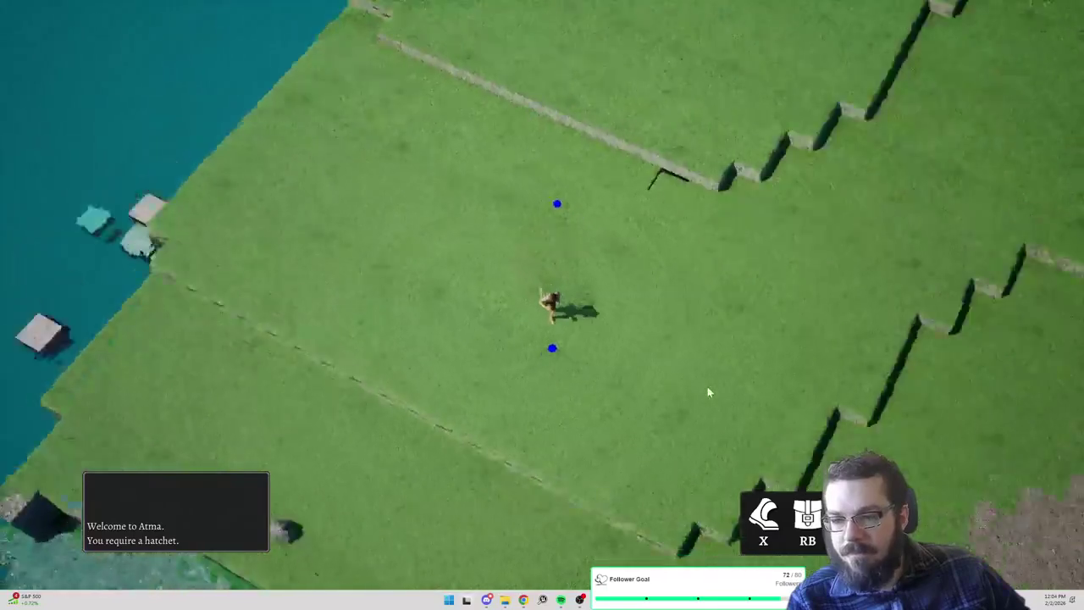
left_click(730, 288)
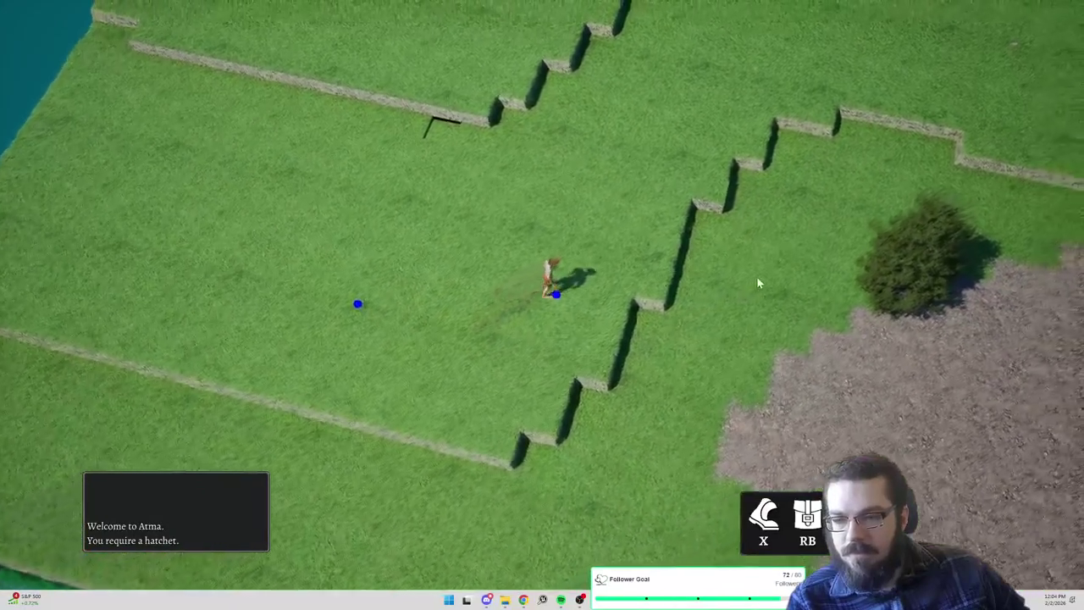
left_click(758, 283)
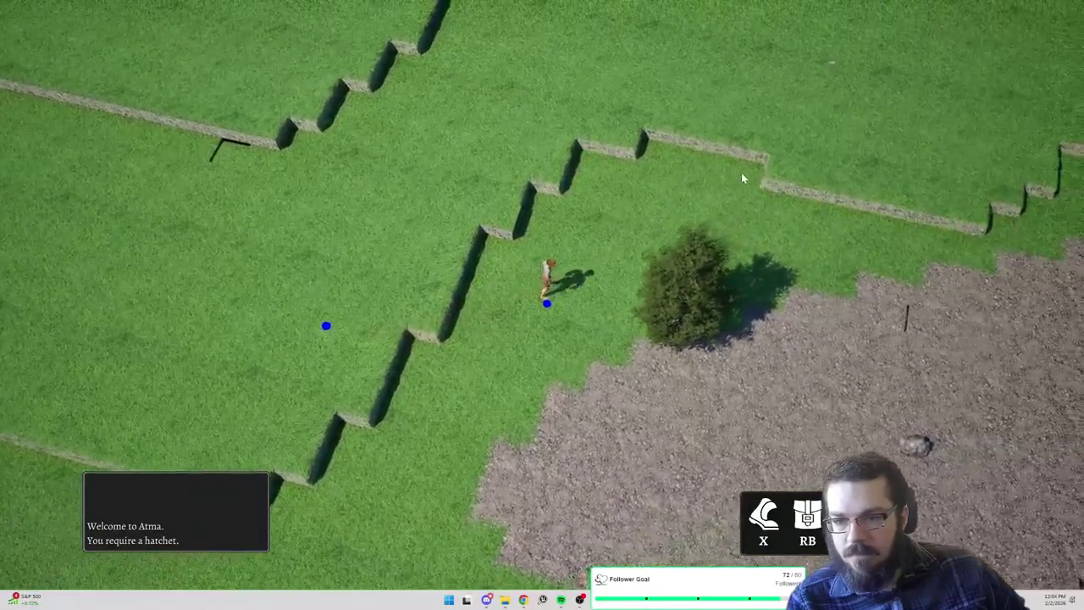
Walk the character past the tree and right along the terrace edge
left_click(739, 175)
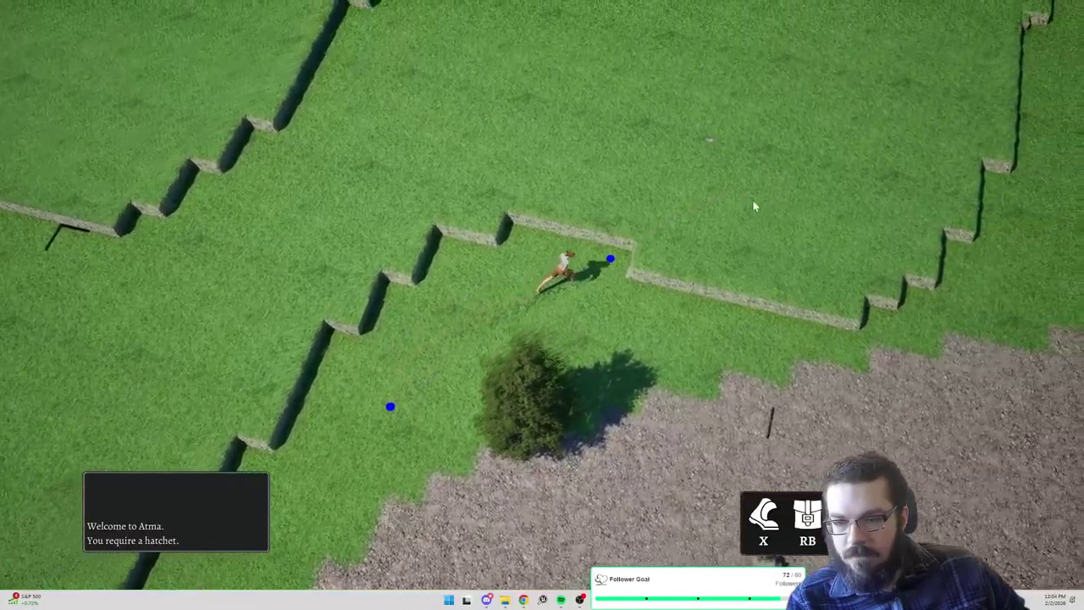
left_click(774, 243)
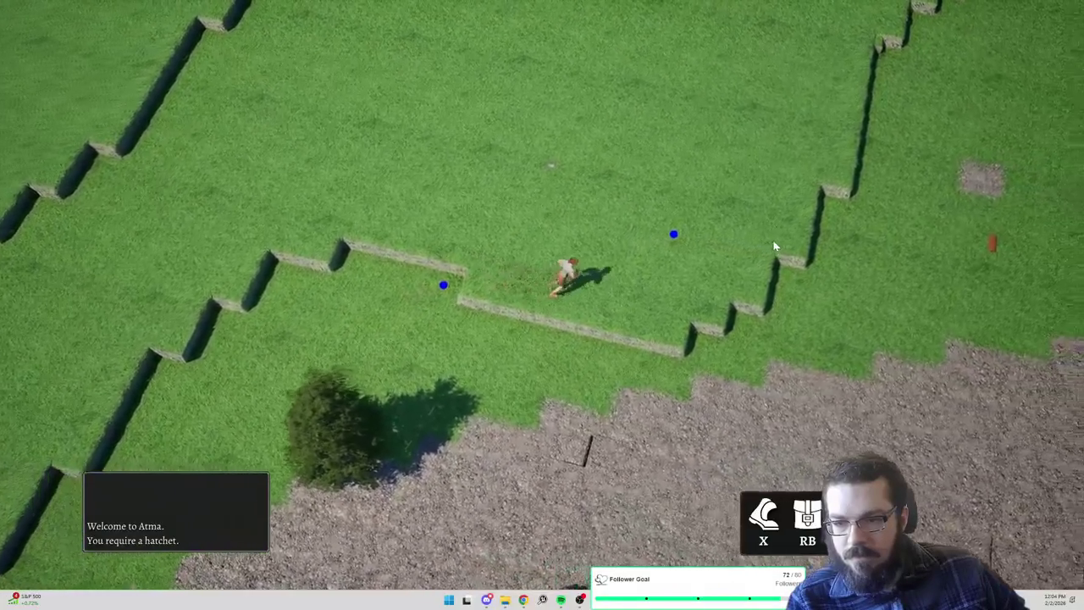
left_click(819, 302)
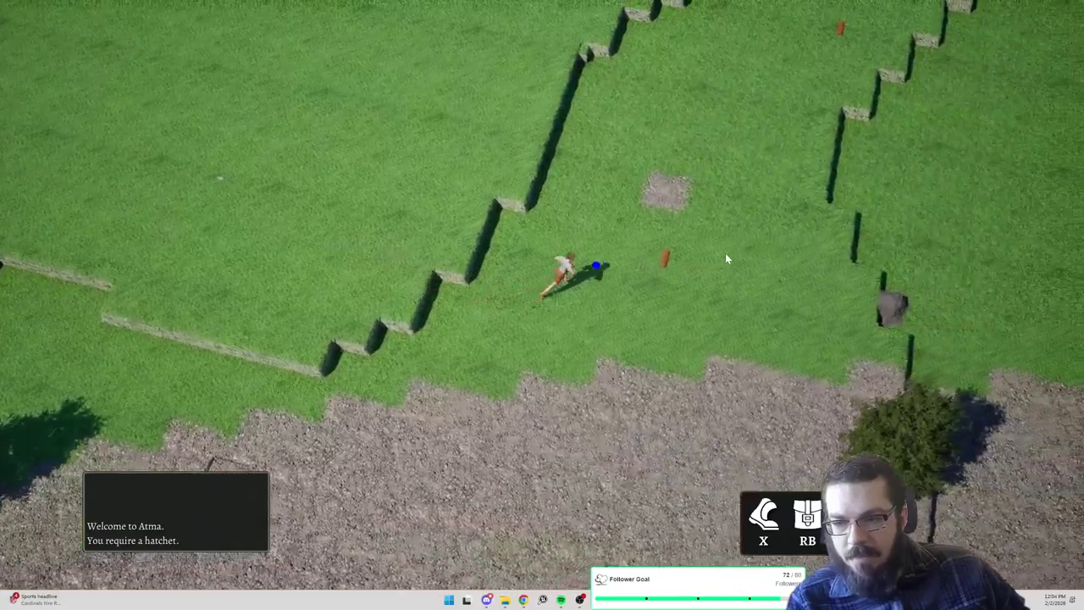
left_click(449, 125)
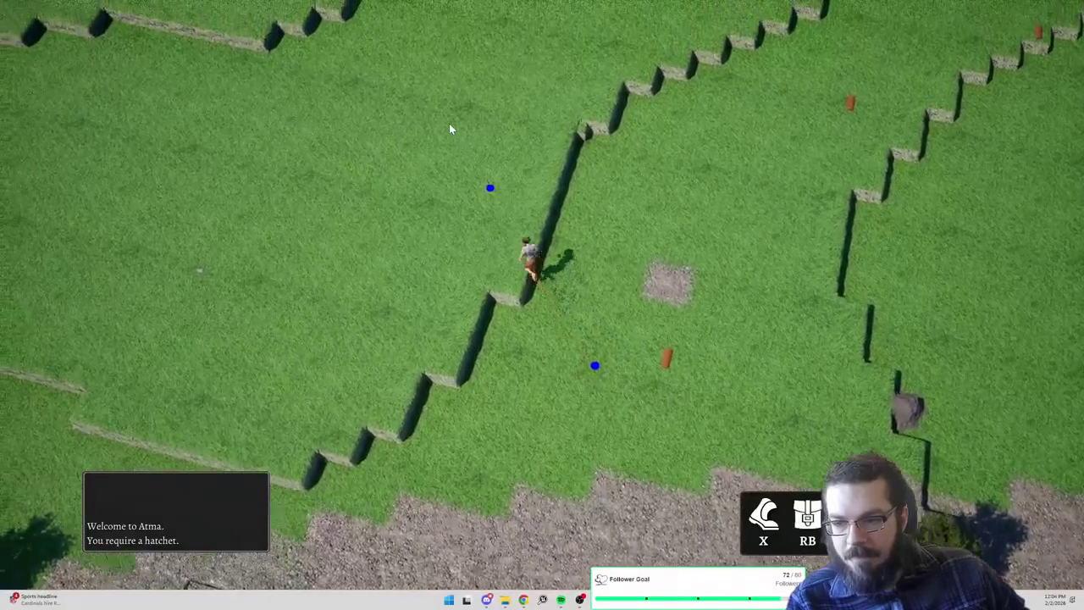
left_click(813, 201)
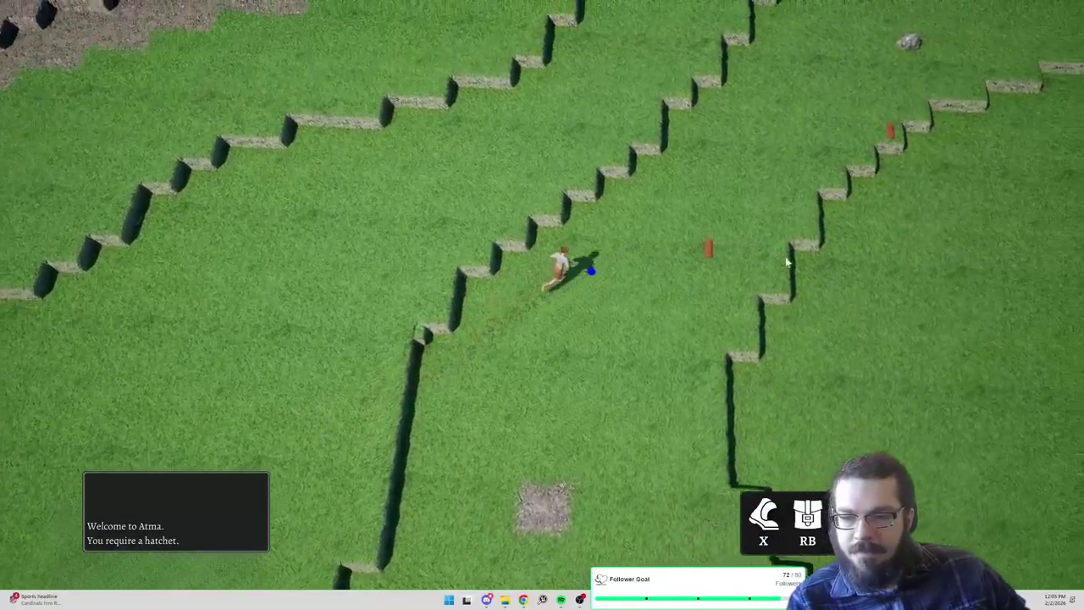
Keep running across the terraces until the character reaches the wide gravel slope on the right
left_click(865, 331)
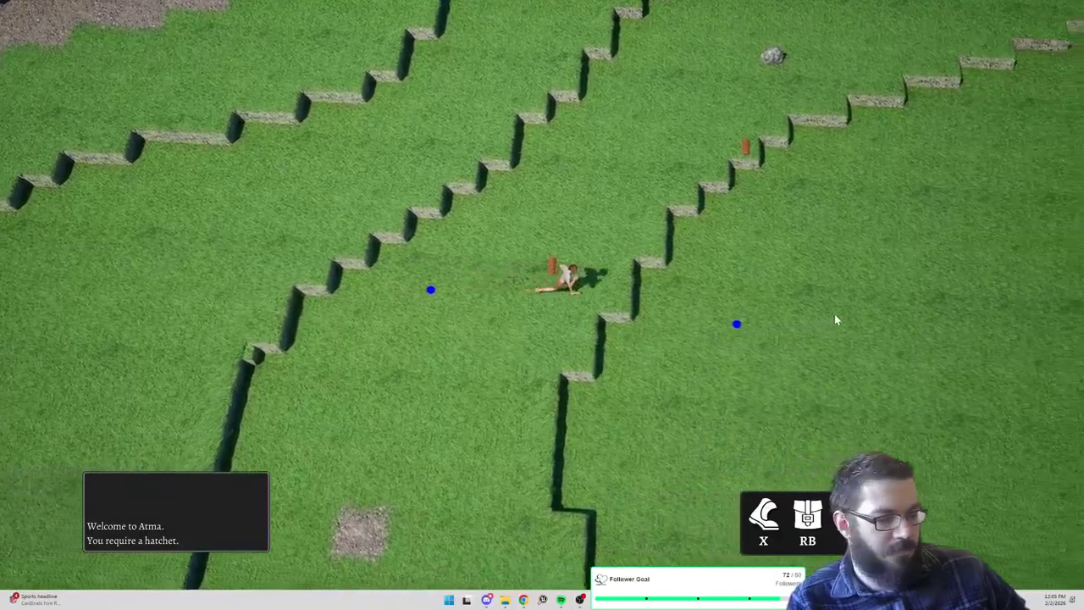
left_click(678, 174)
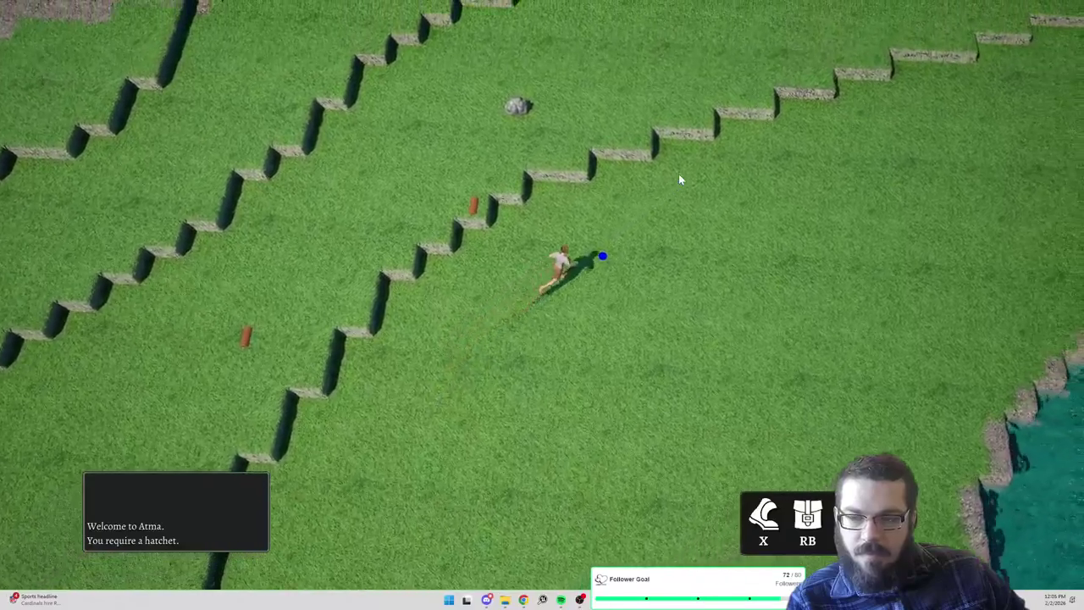
left_click(835, 285)
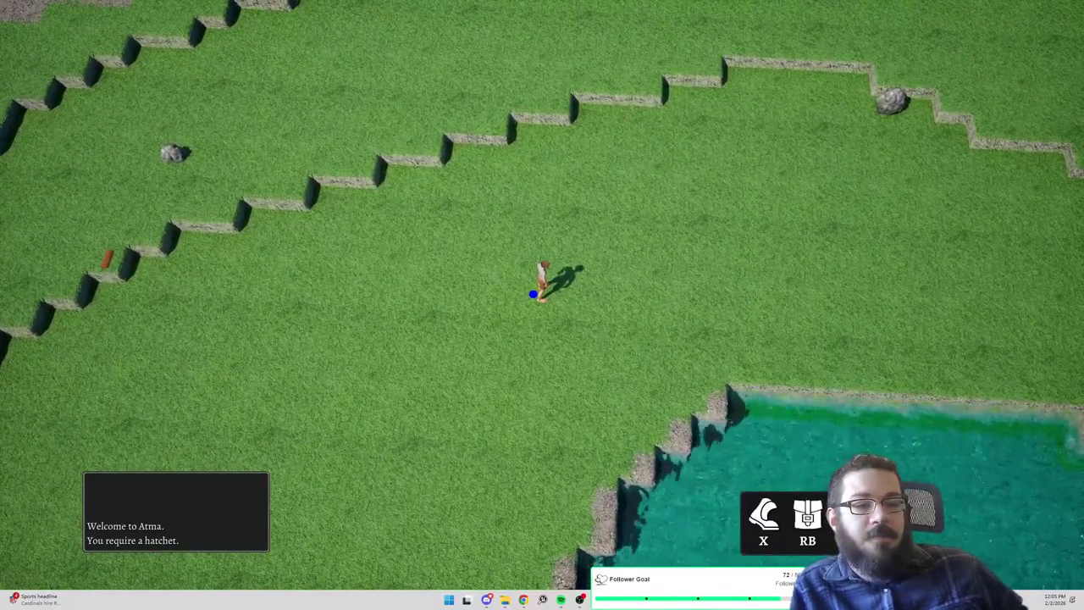
left_click(615, 78)
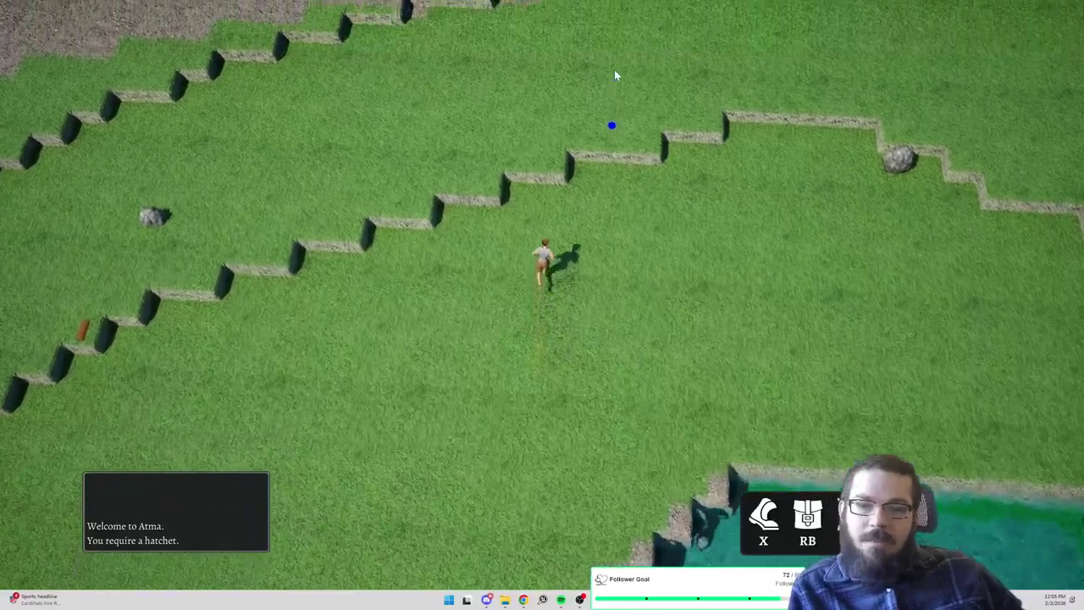
left_click(830, 210)
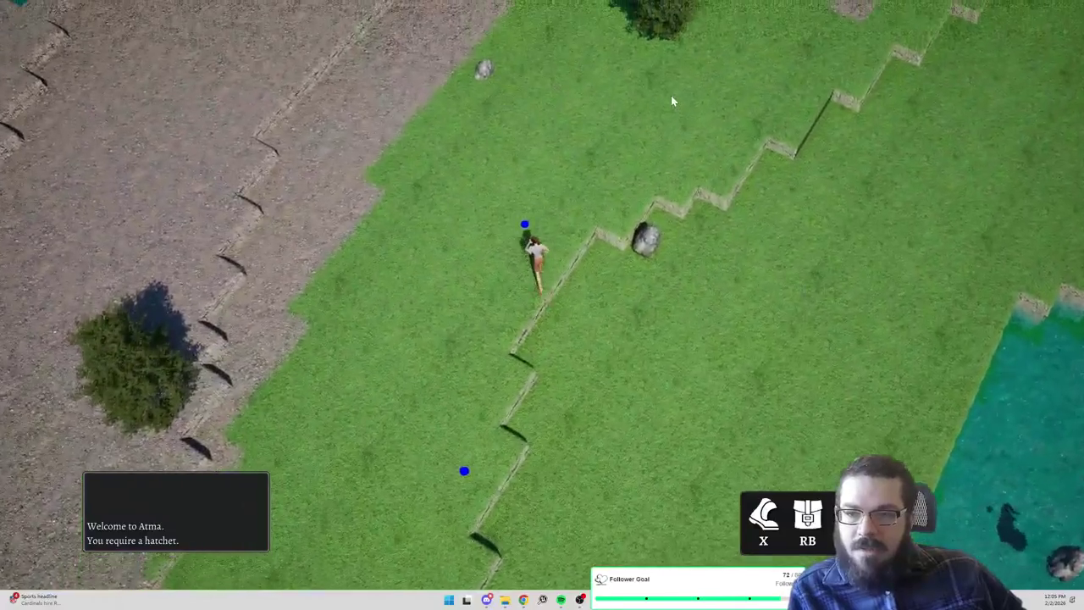
Walk the character along the grass strip beside the gravel toward the lake
left_click(669, 95)
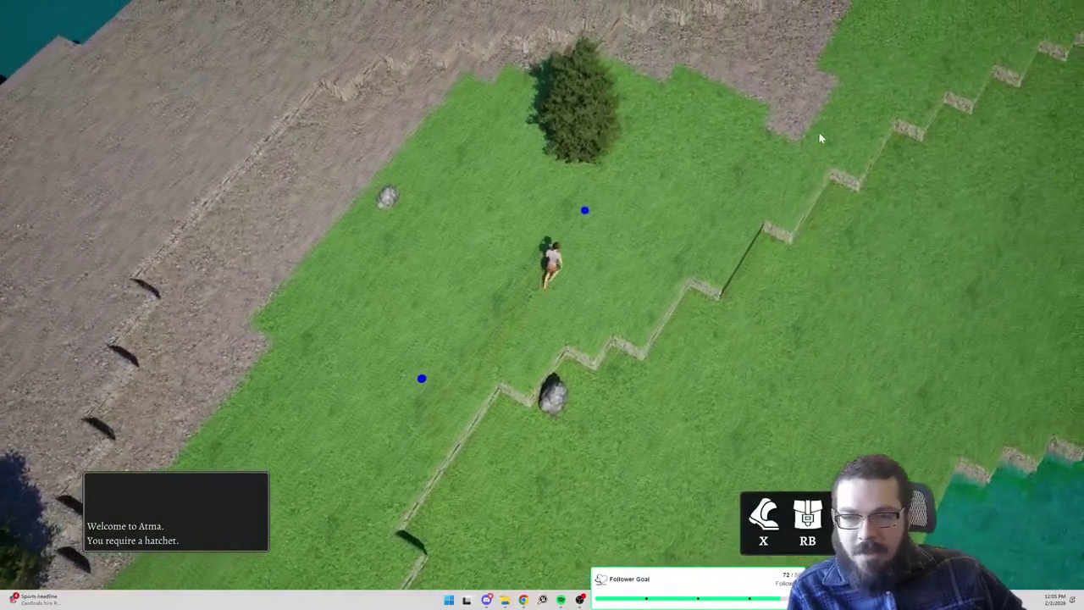
left_click(819, 134)
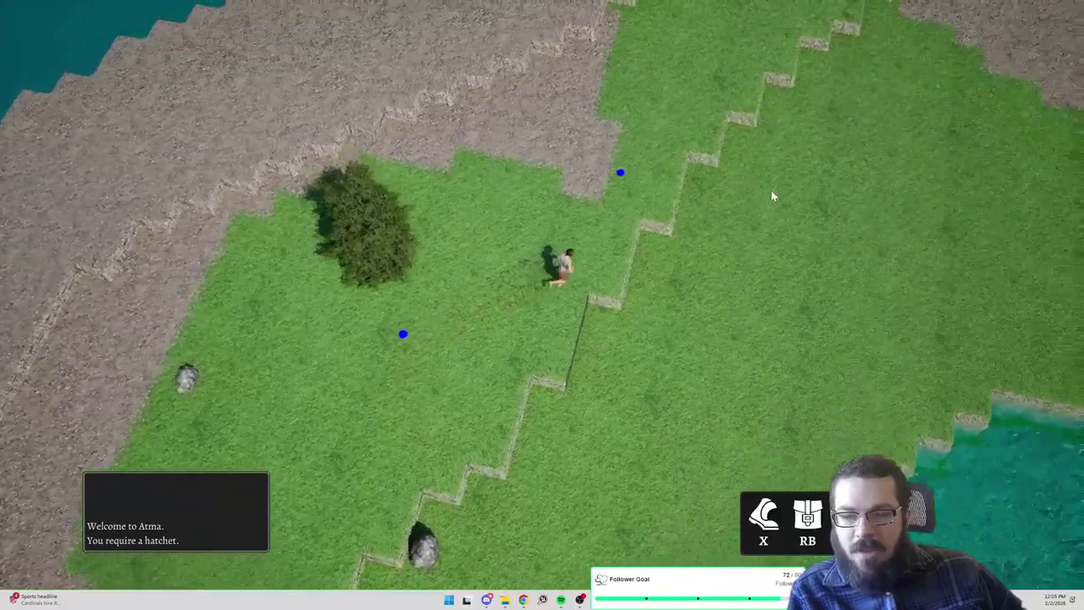
left_click(716, 204)
left_click(758, 159)
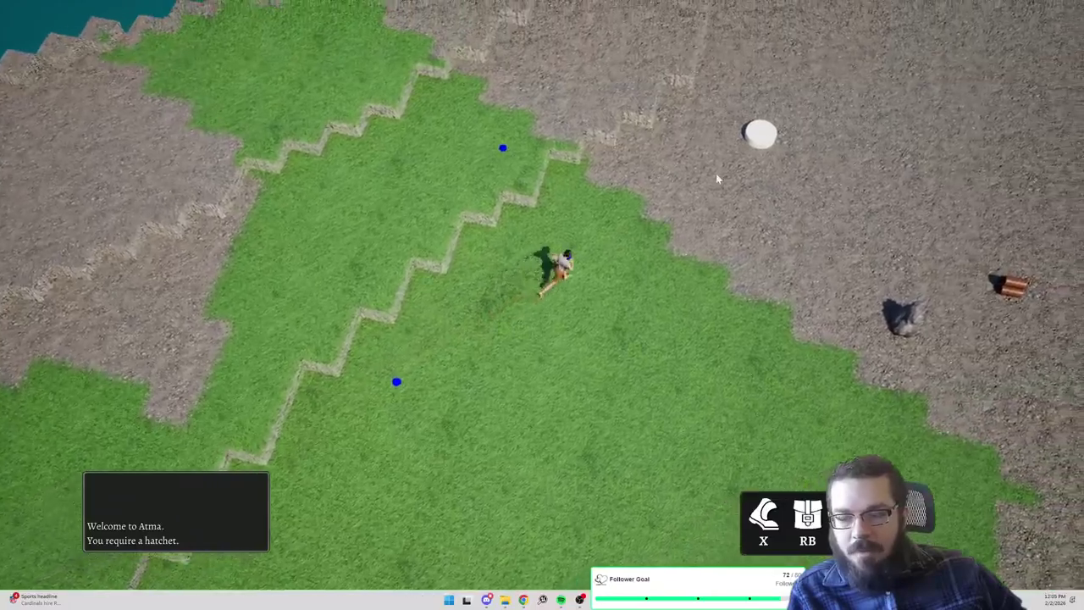
left_click(474, 201)
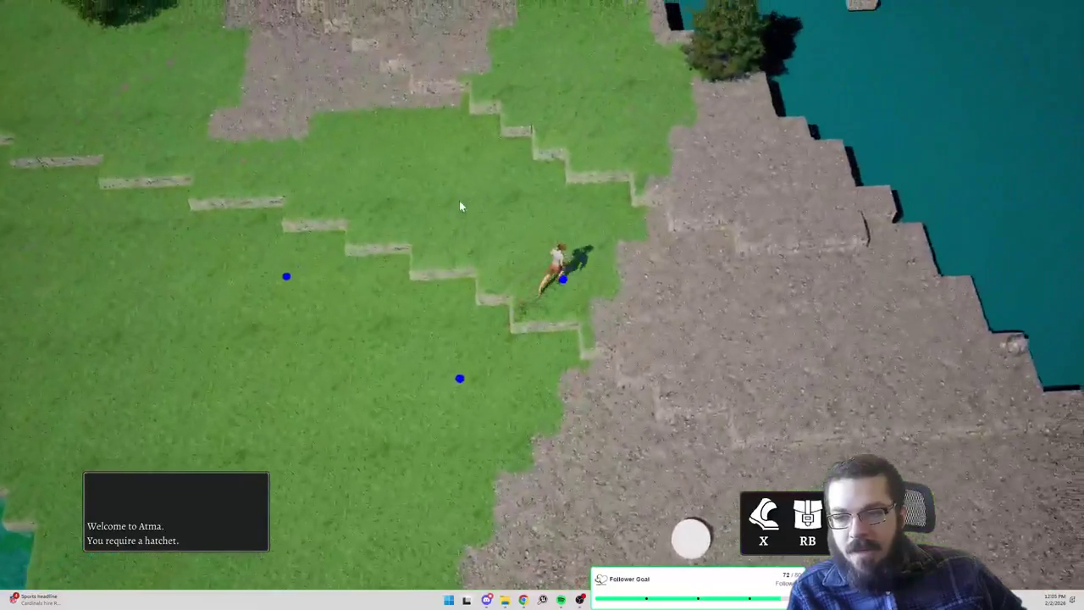
left_click(461, 206)
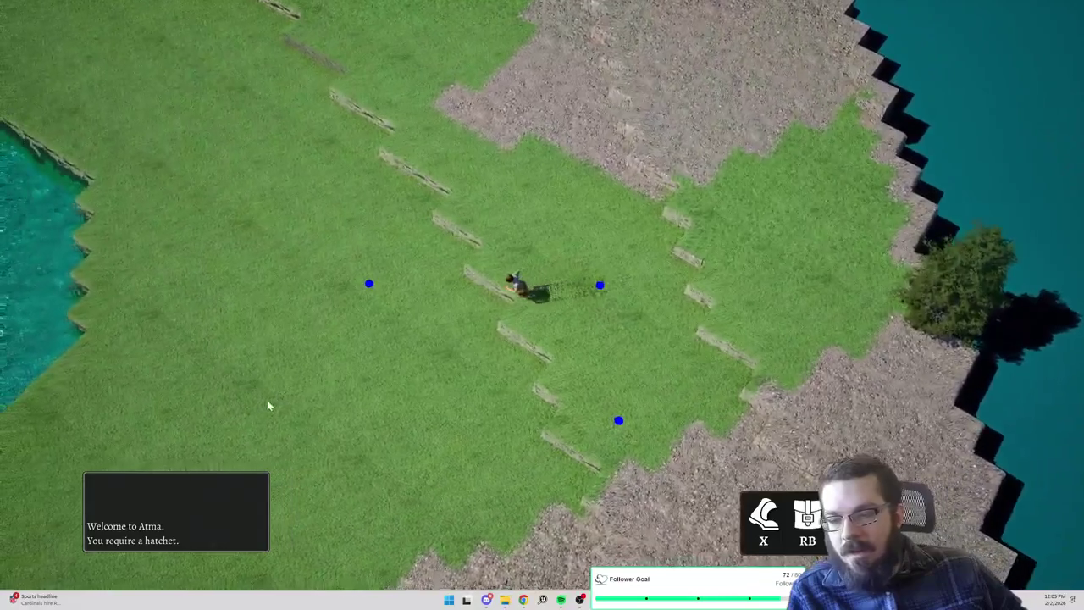
Cross the gravel shore between bushes and reach the plaza beside the stone fountain
left_click(321, 423)
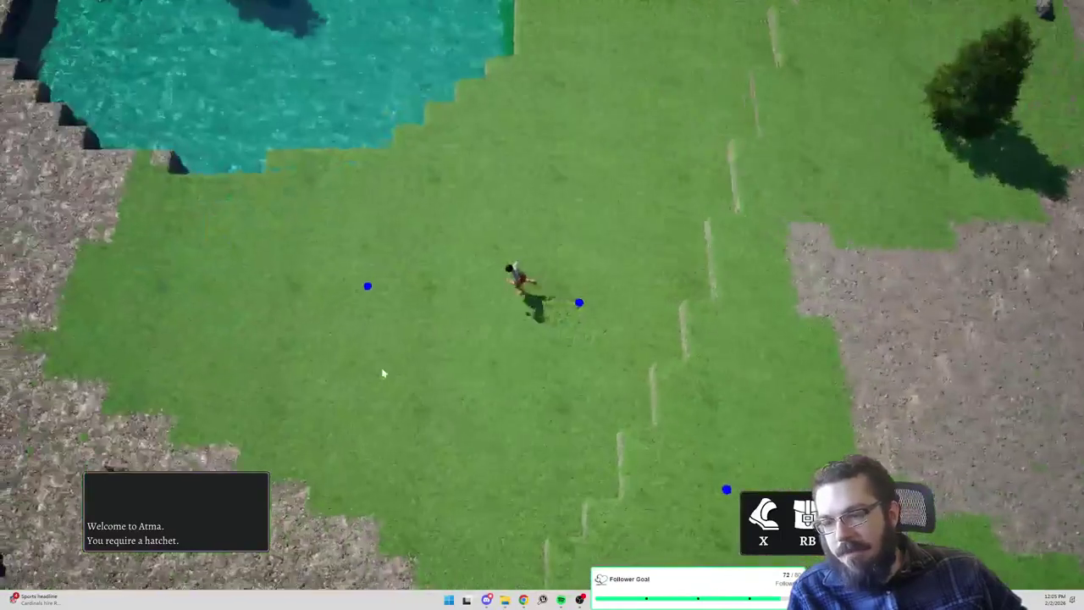
left_click(201, 303)
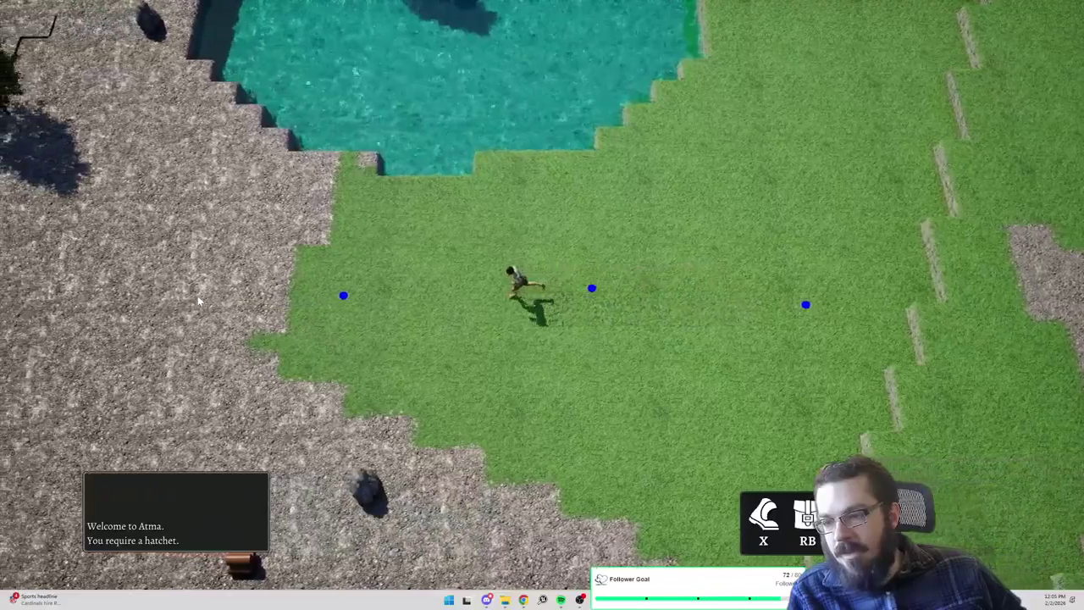
left_click(202, 267)
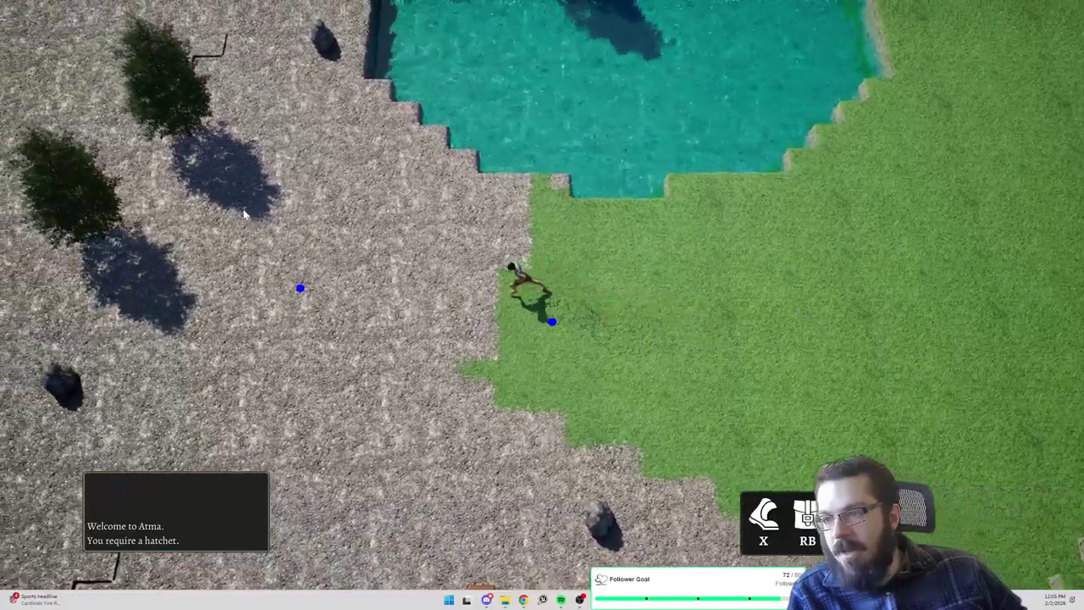
left_click(186, 81)
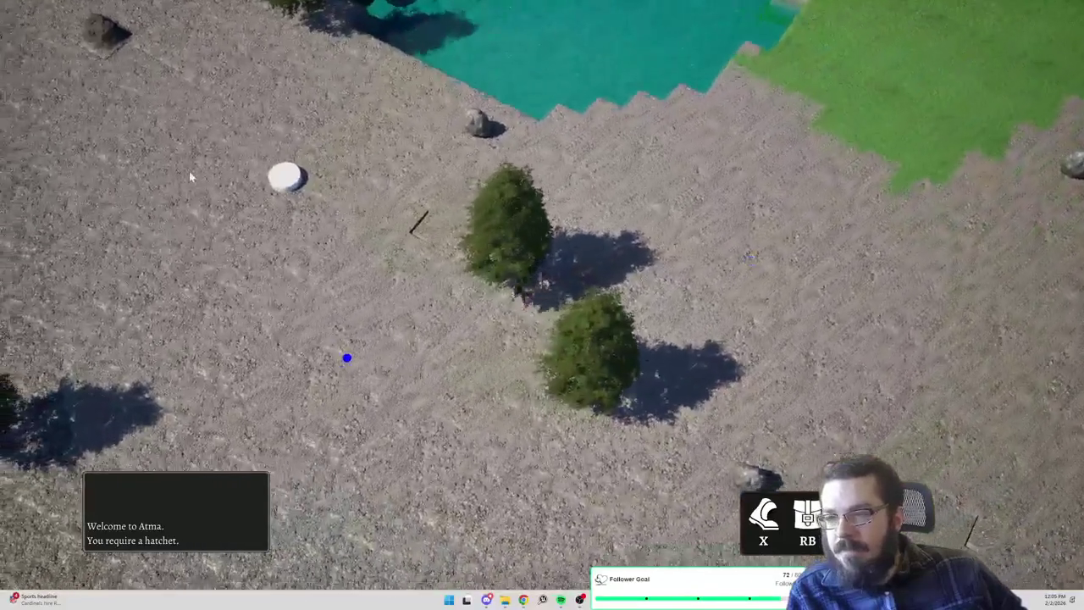
left_click(195, 166)
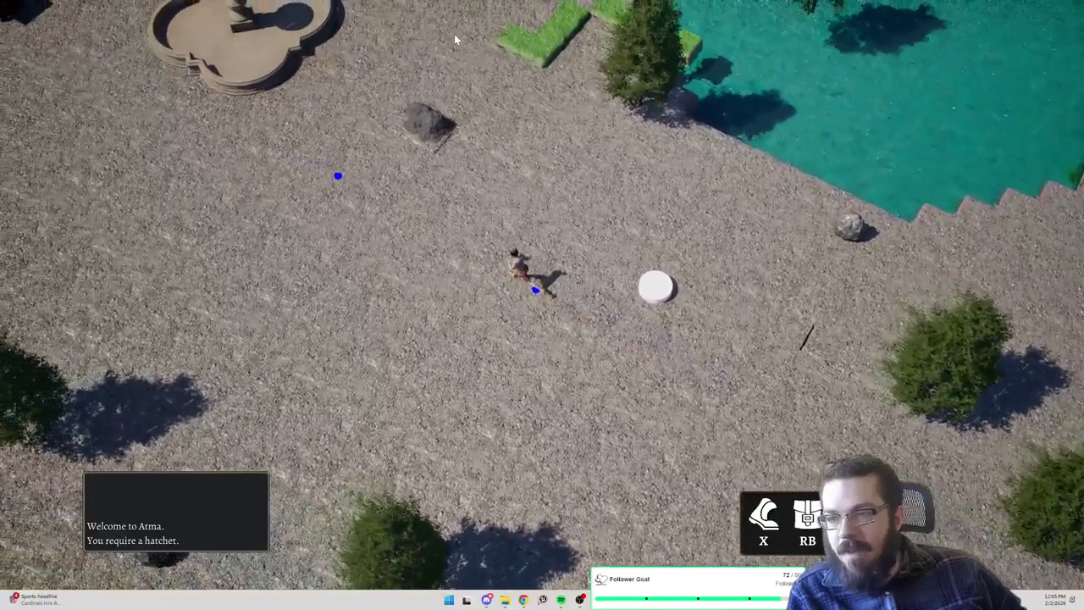
left_click(454, 35)
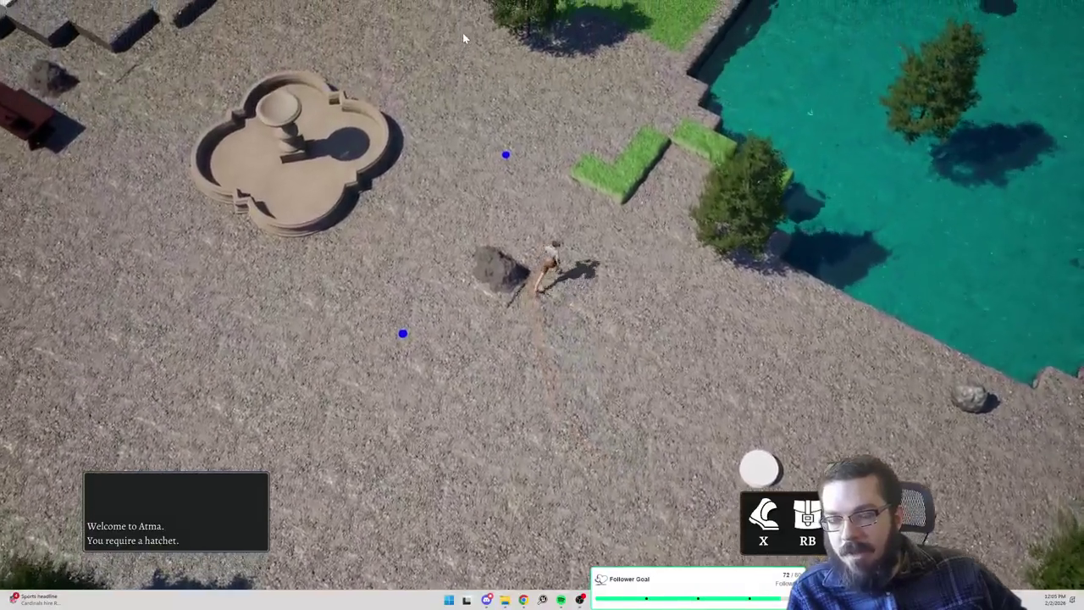
left_click(463, 35)
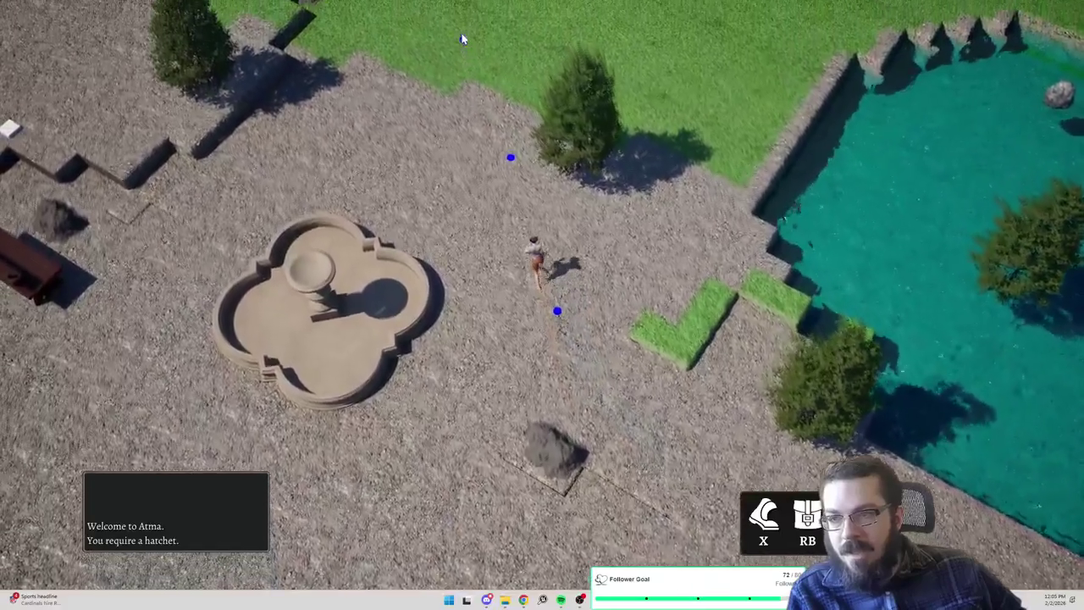
left_click(462, 37)
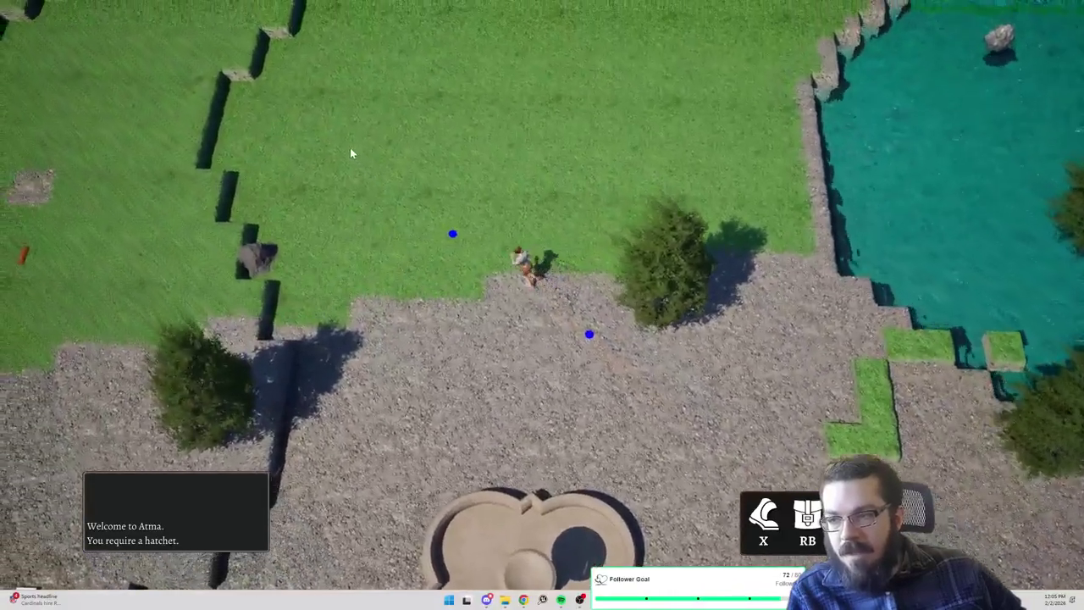
Run the character up the lakeshore terraces onto the wide grass field
left_click(351, 151)
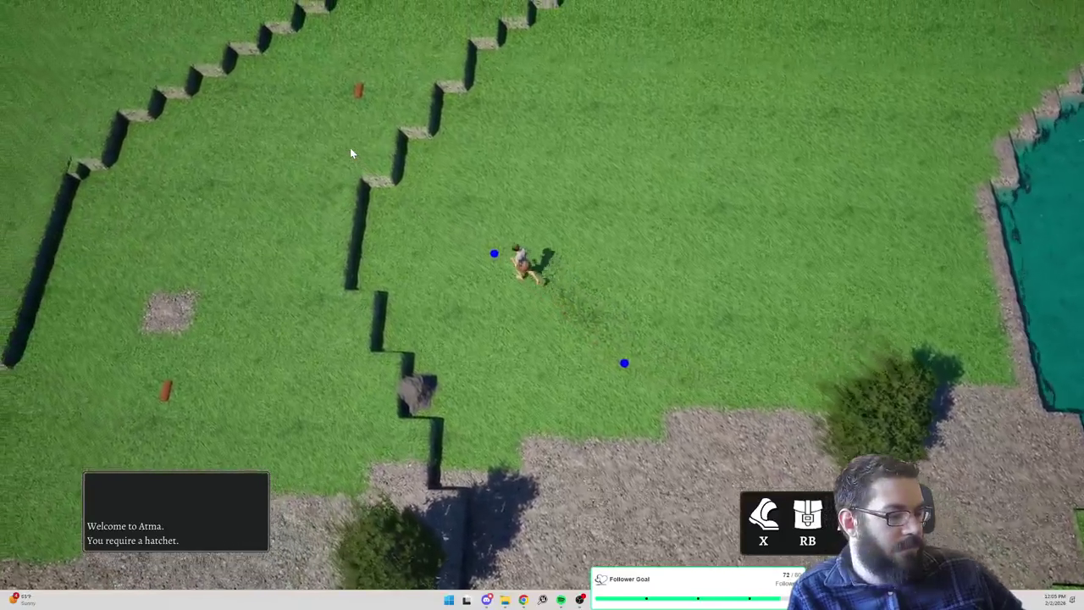
left_click(350, 150)
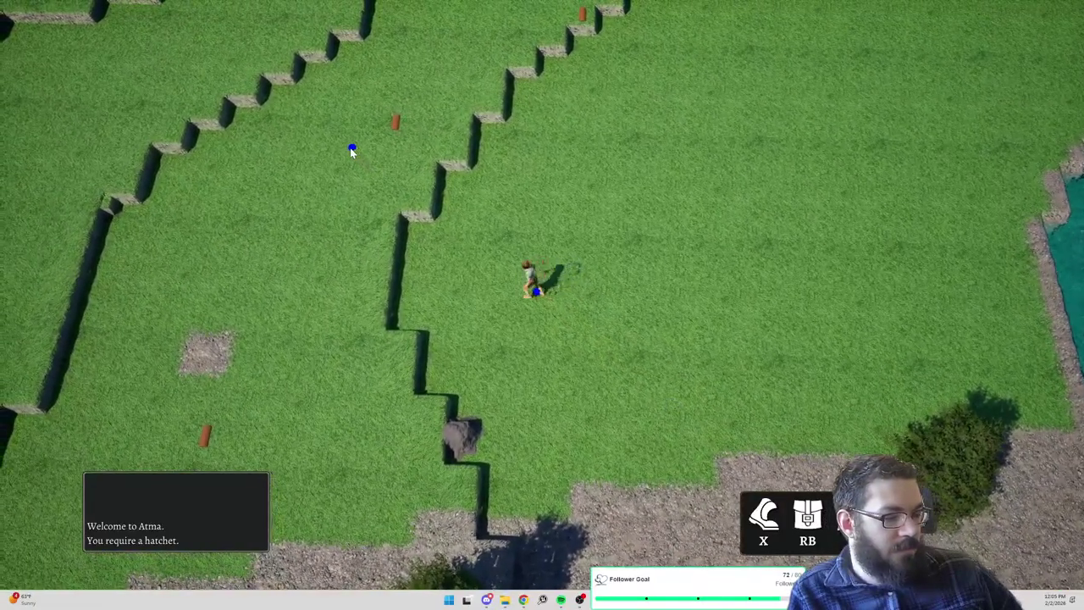
left_click(319, 211)
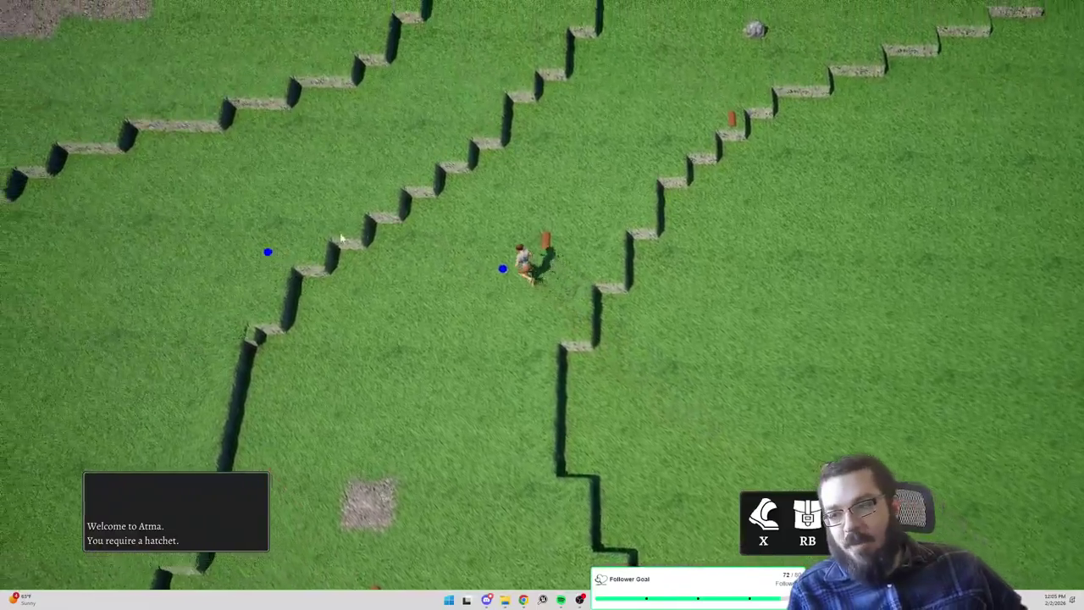
left_click(346, 199)
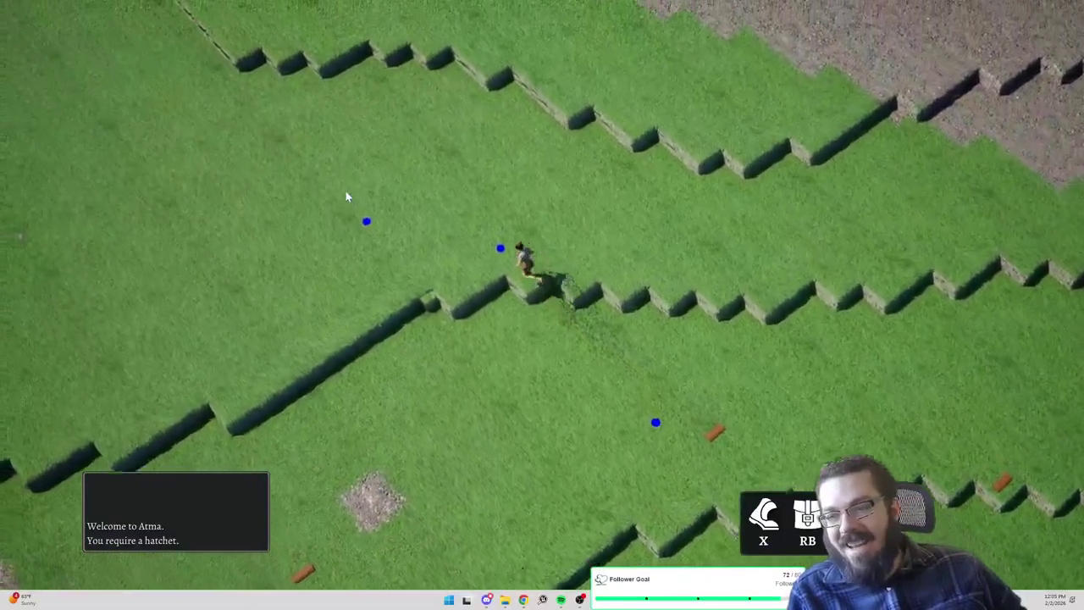
left_click(269, 289)
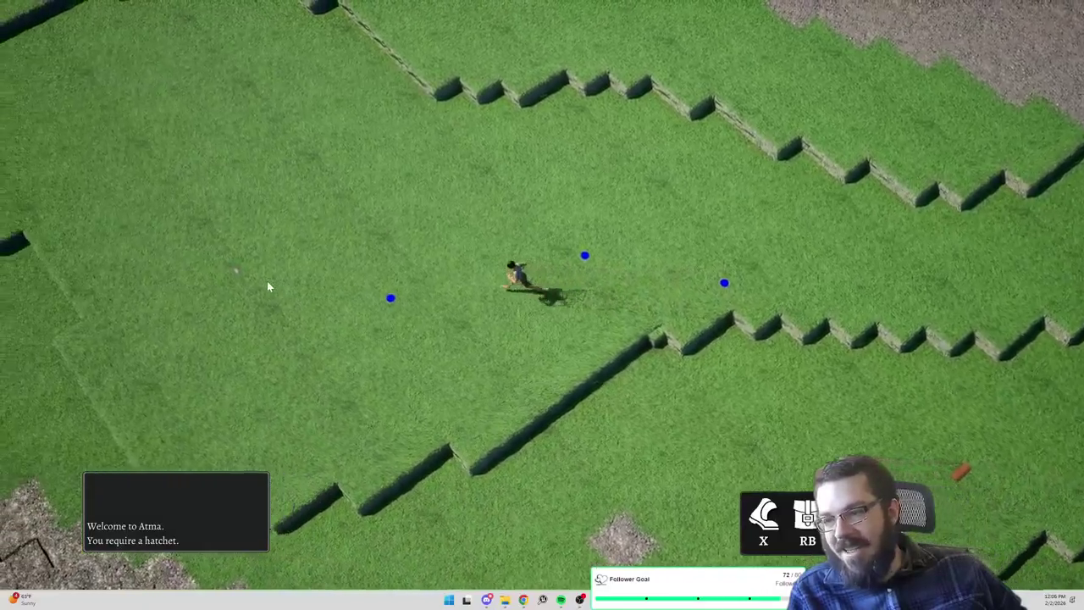
left_click(276, 246)
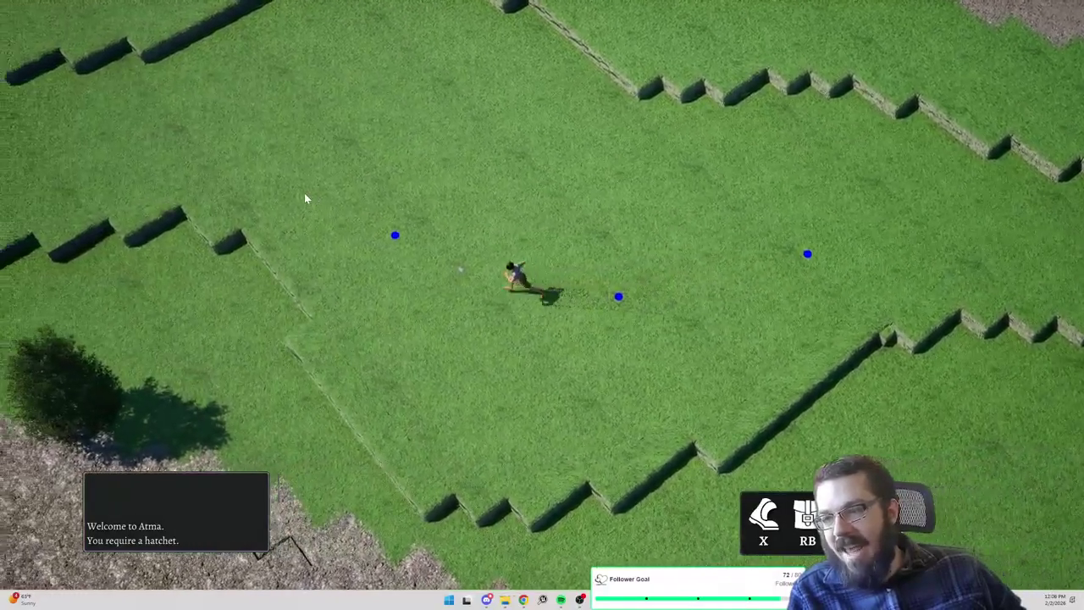
left_click(304, 192)
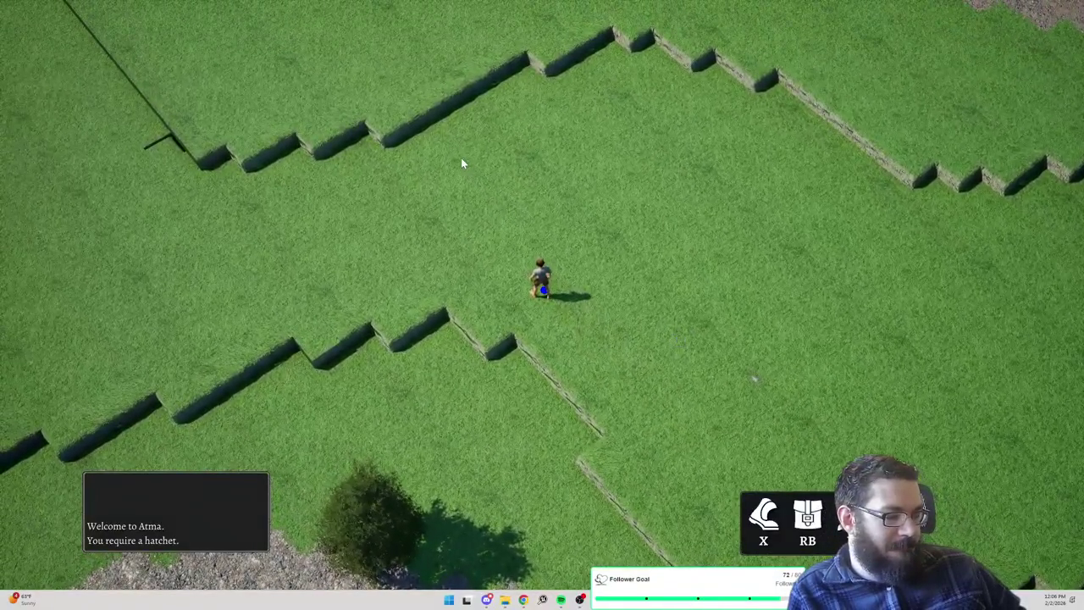
Move the character left across the field toward the lake edge and back over the terraces
left_click(369, 195)
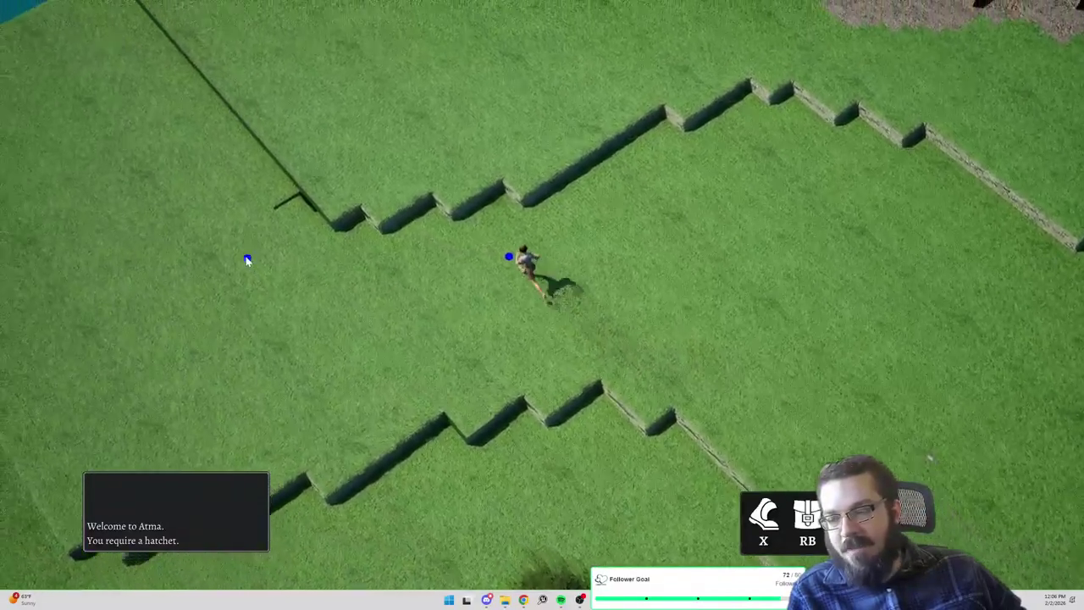
left_click(252, 245)
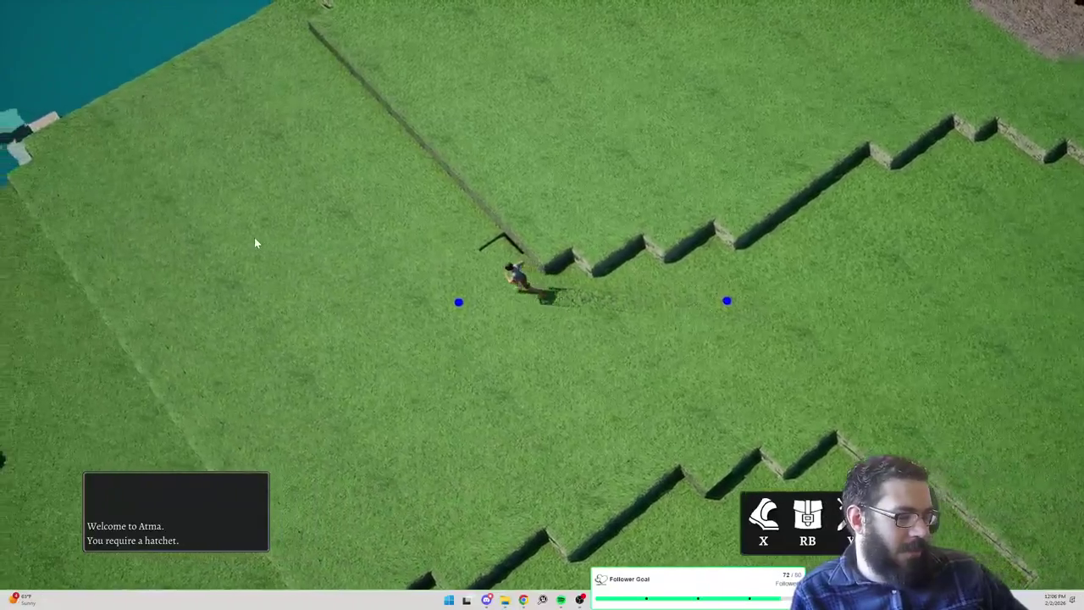
left_click(370, 231)
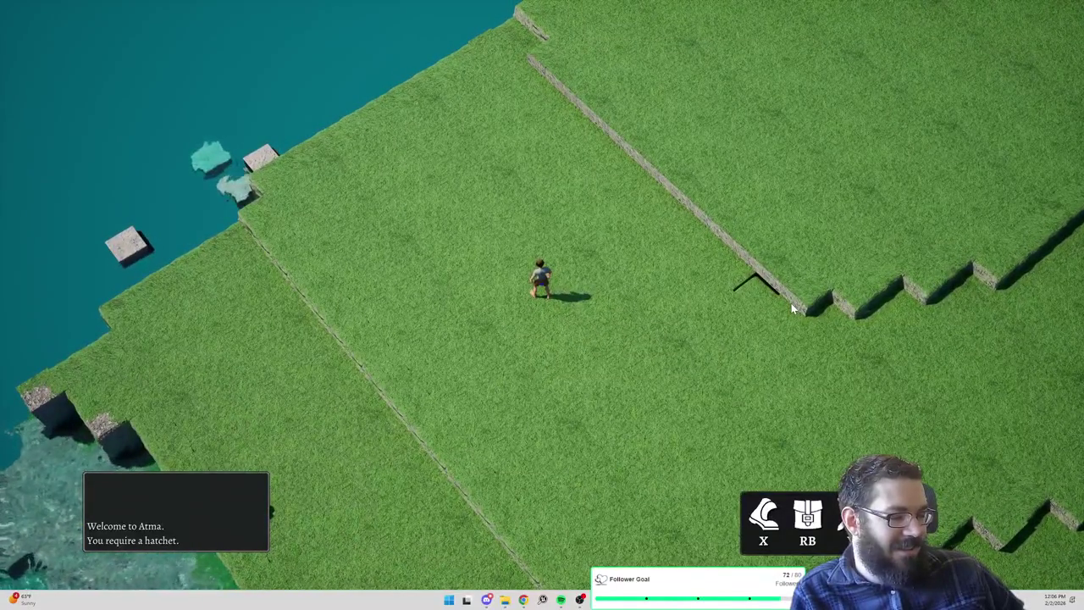
left_click(648, 365)
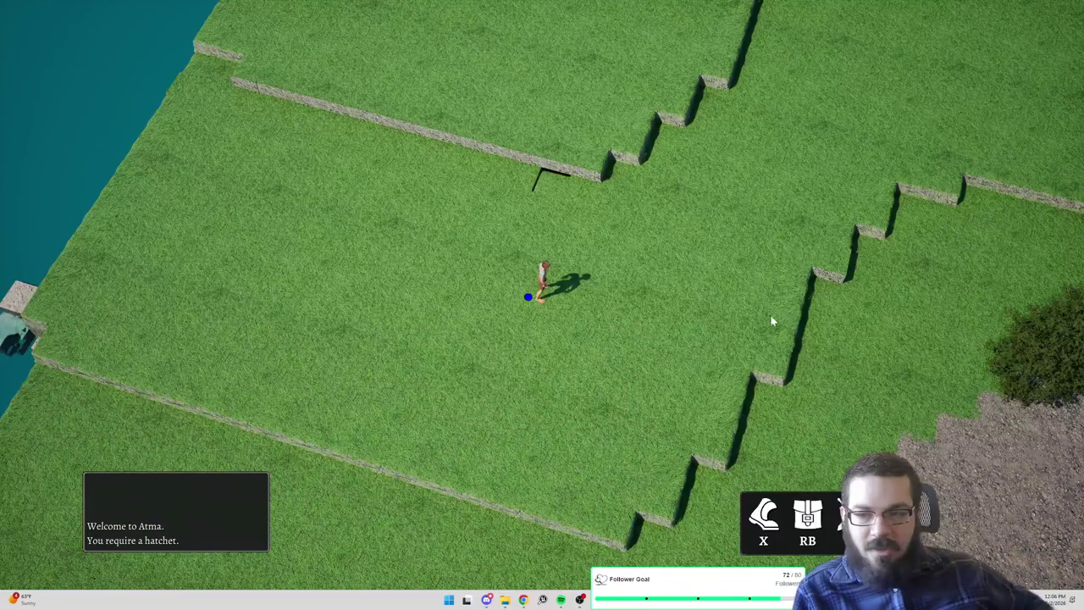
left_click(745, 182)
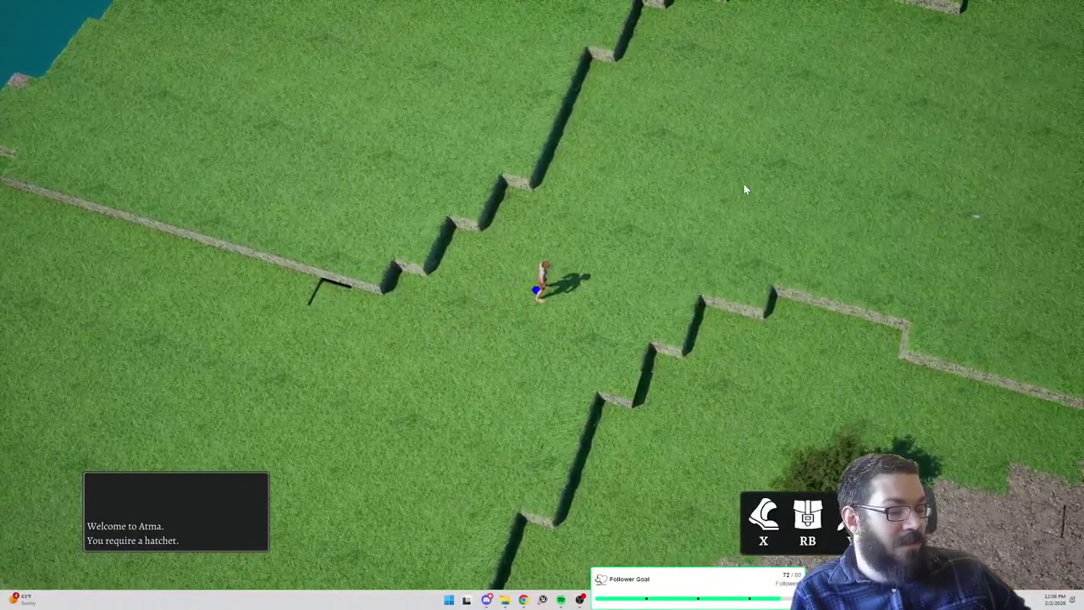
left_click(530, 340)
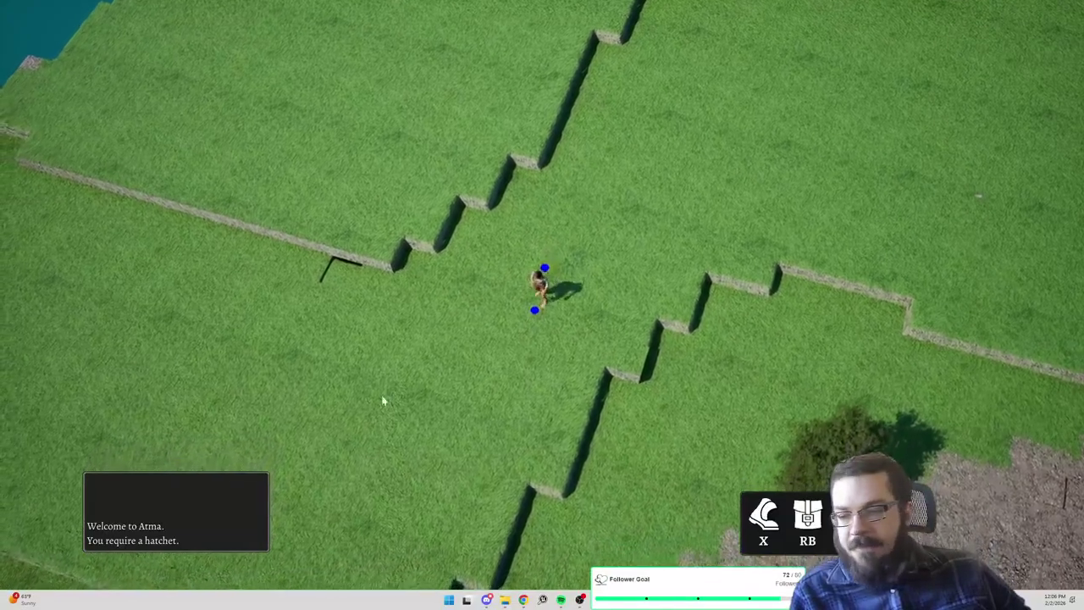
left_click(377, 403)
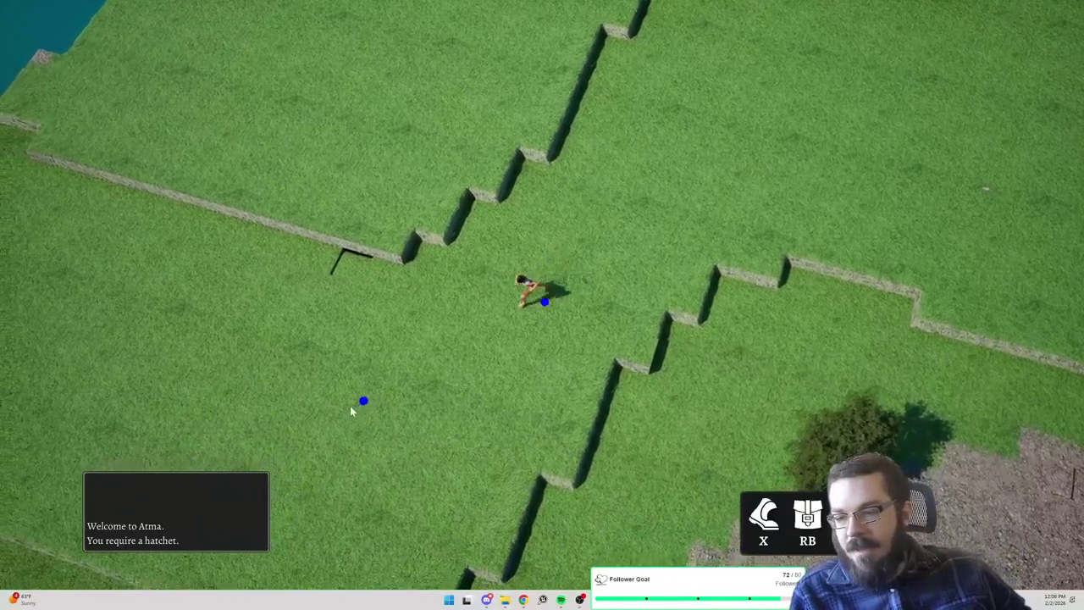
left_click(368, 315)
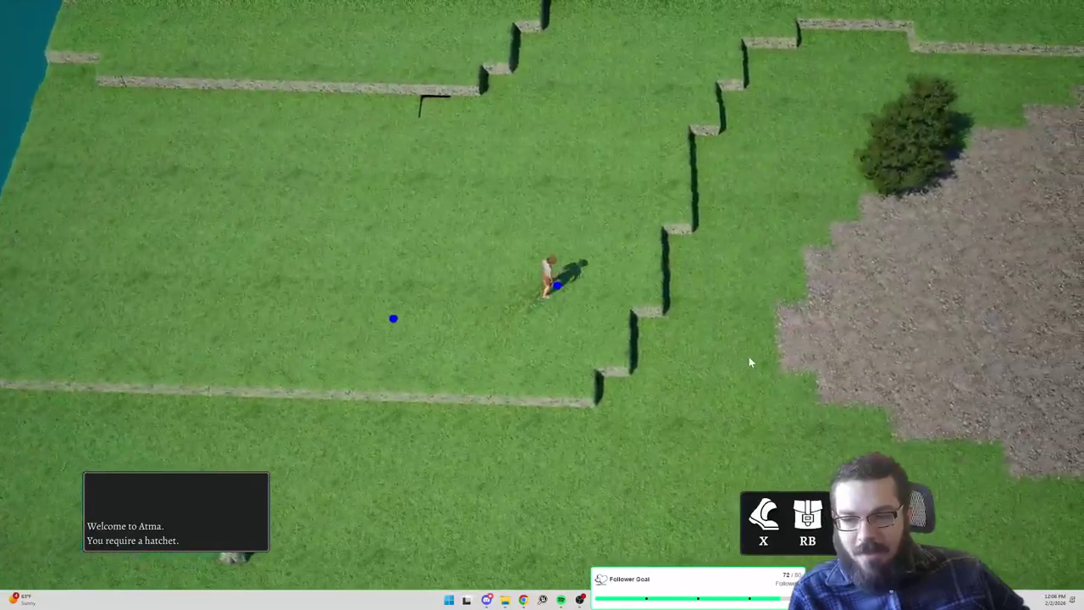
Guide the character past the gravel patch along the grass strip to the field with the red cube
left_click(732, 347)
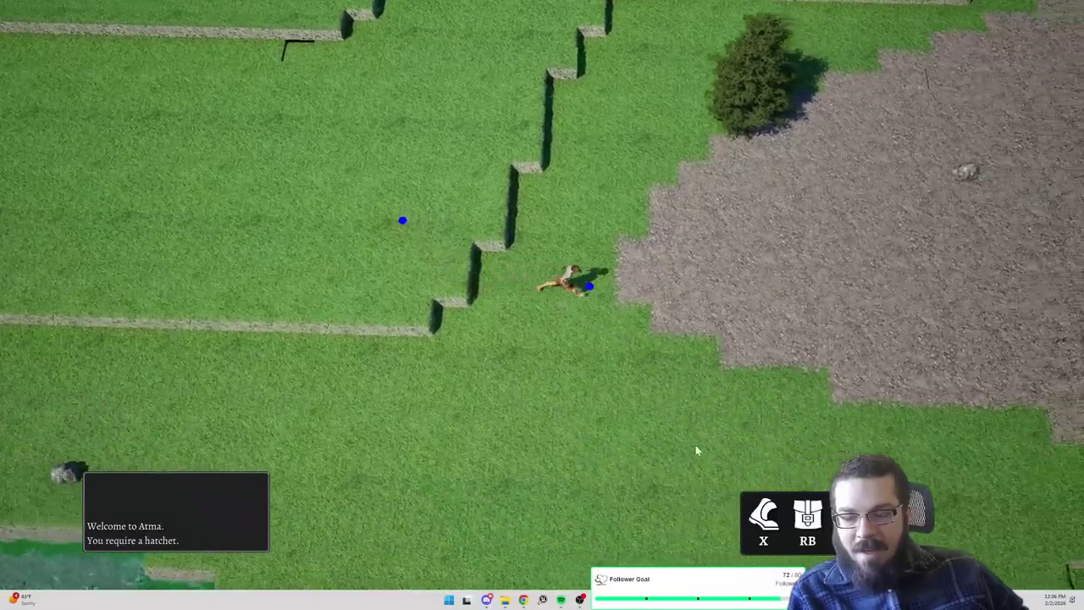
left_click(691, 450)
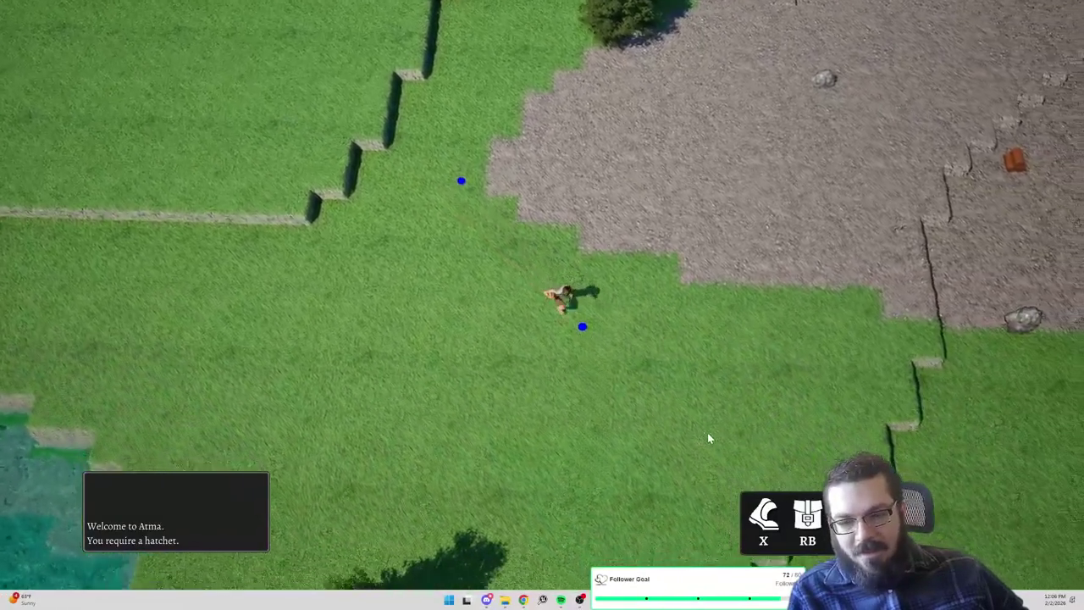
left_click(534, 512)
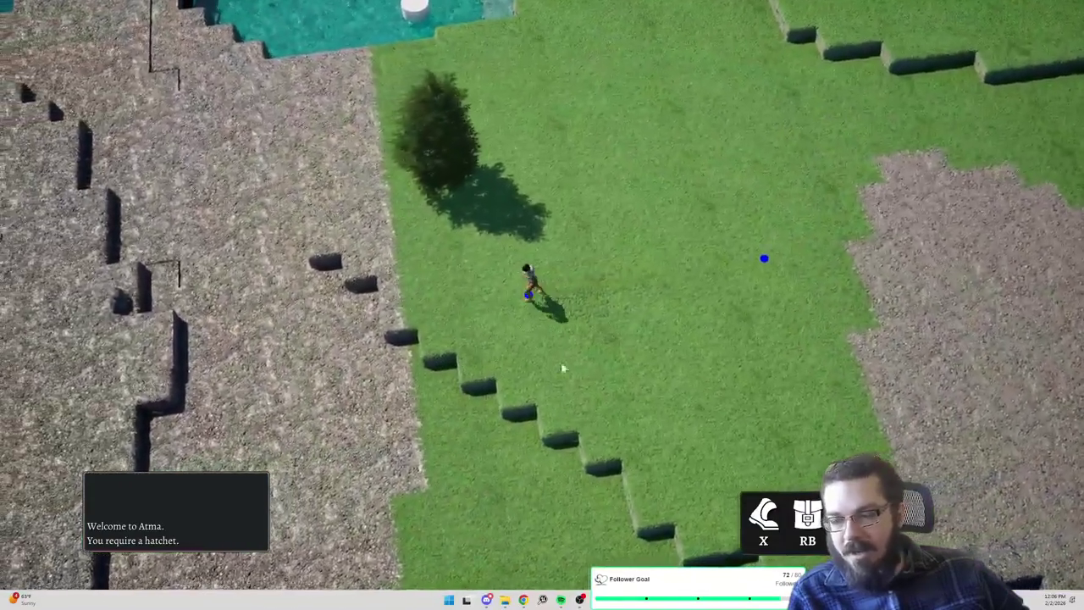
left_click(851, 275)
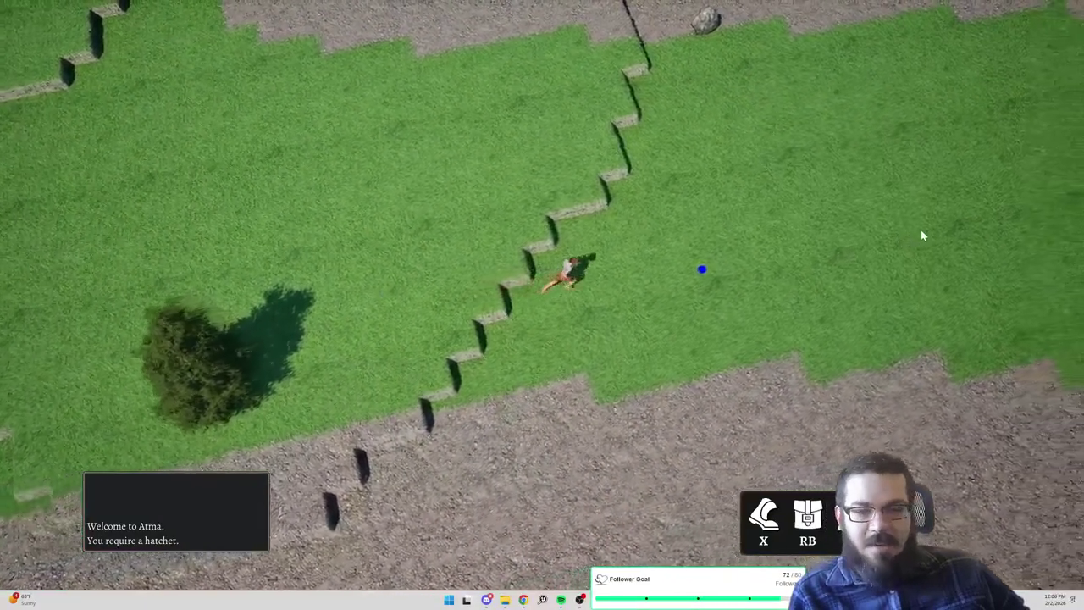
left_click(923, 235)
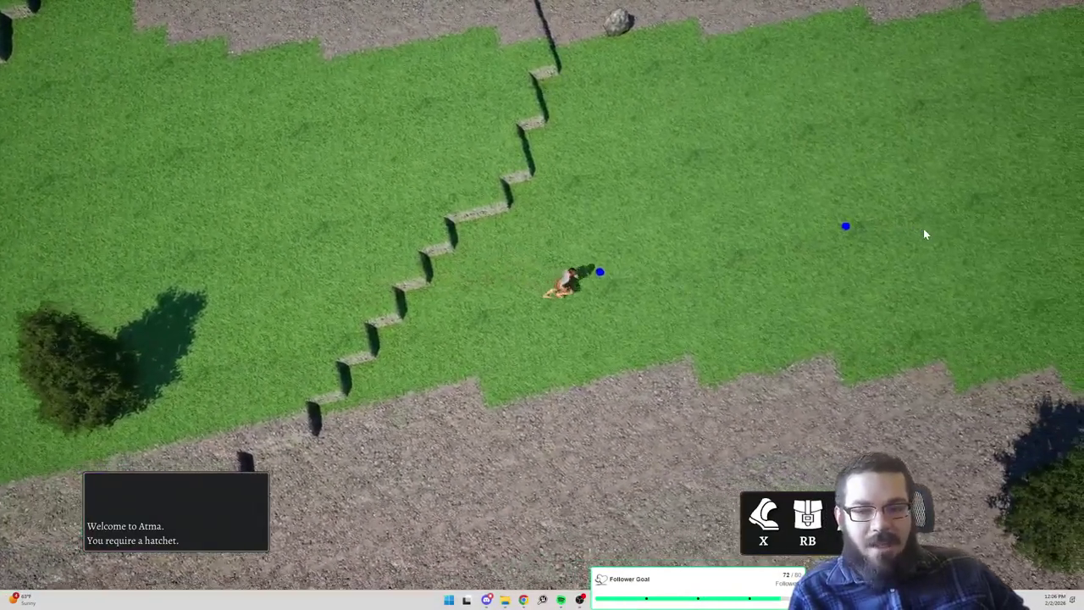
left_click(938, 221)
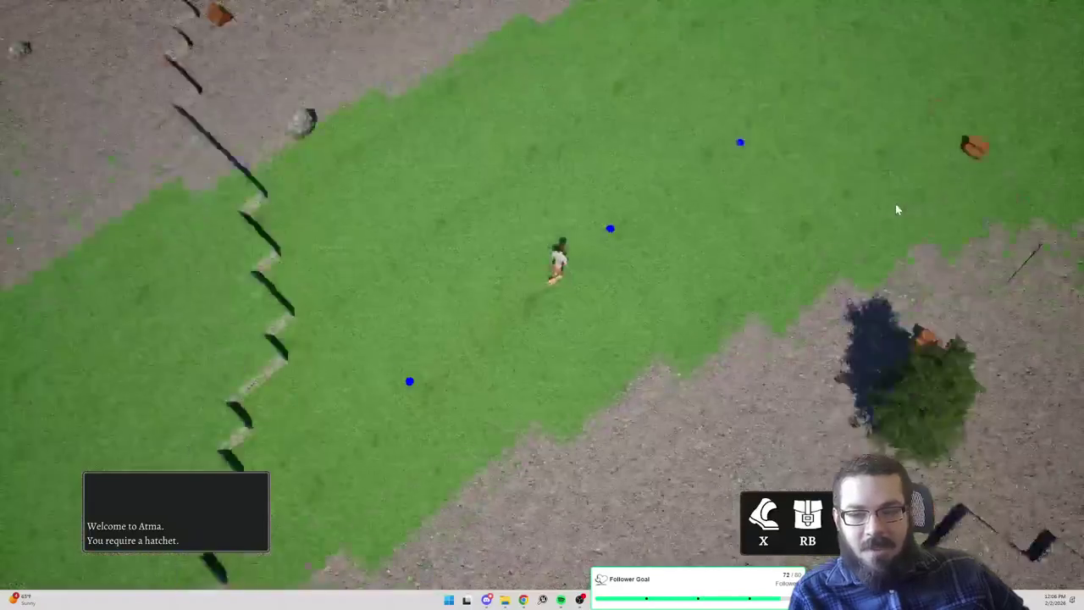
left_click(822, 51)
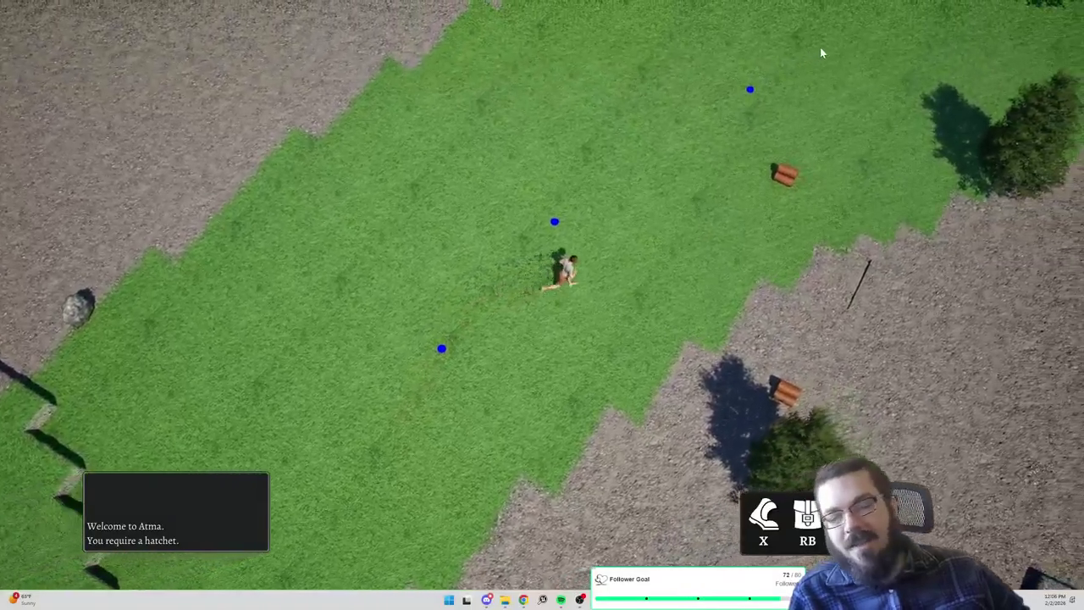
left_click(508, 320)
left_click(533, 319)
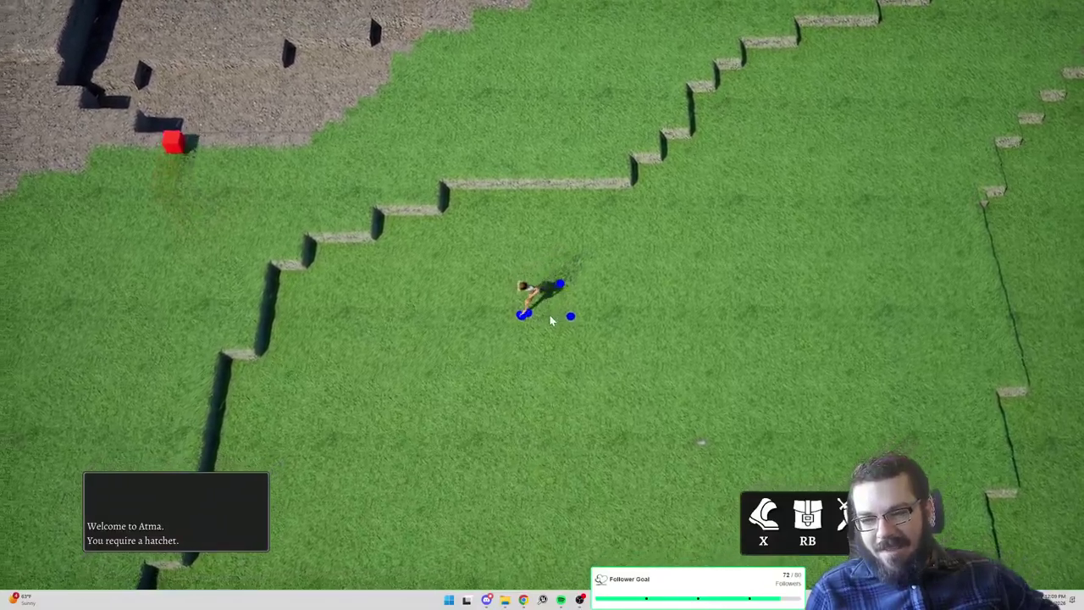
Walk the character around the red-cube field in short moves, then toward the upper steps
left_click(563, 310)
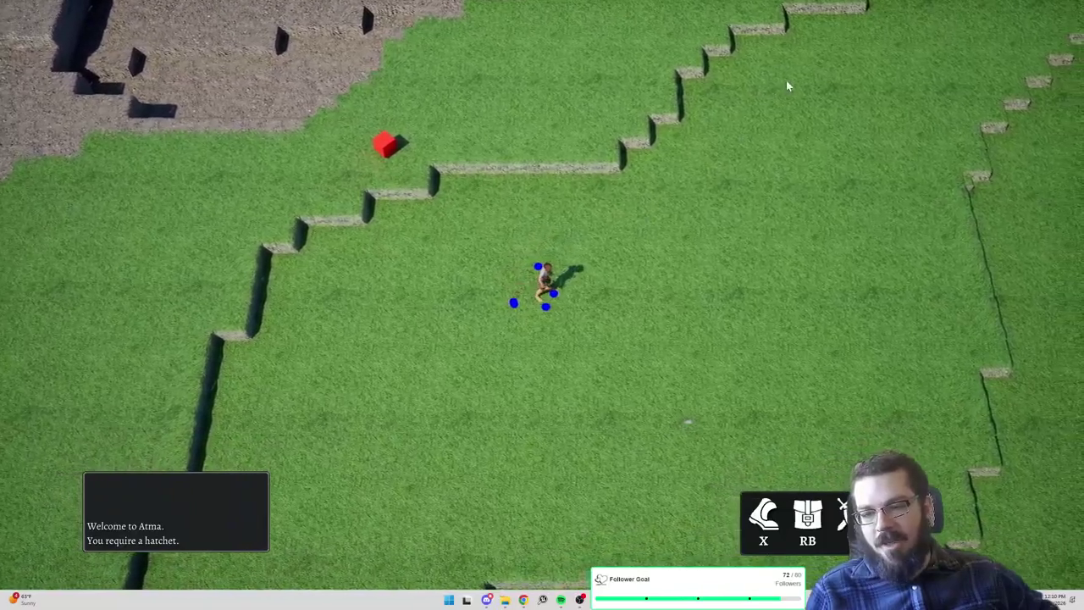
left_click(778, 87)
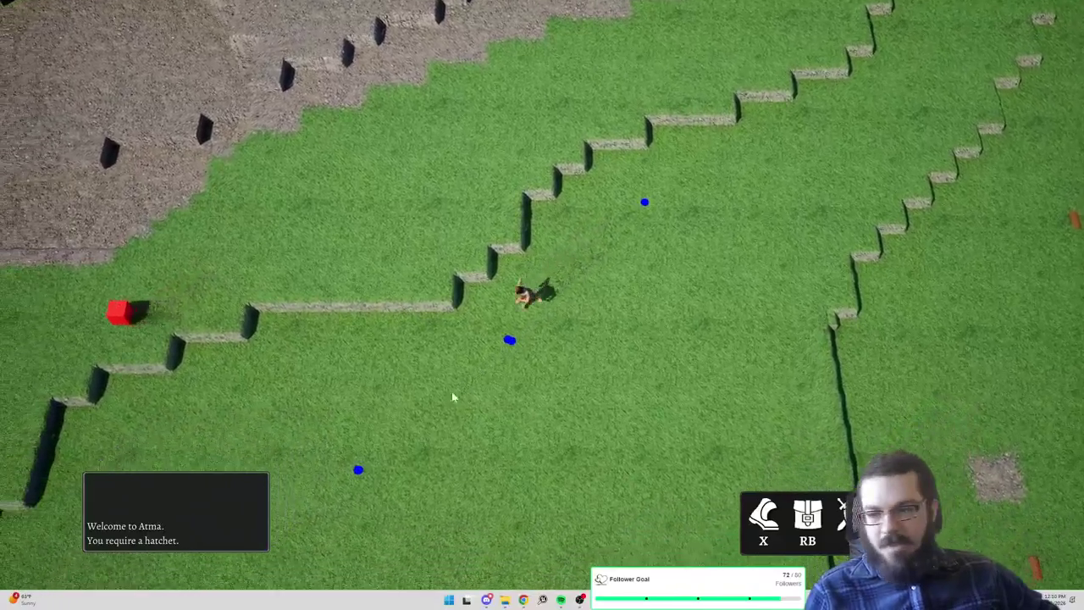
left_click(428, 411)
left_click(403, 433)
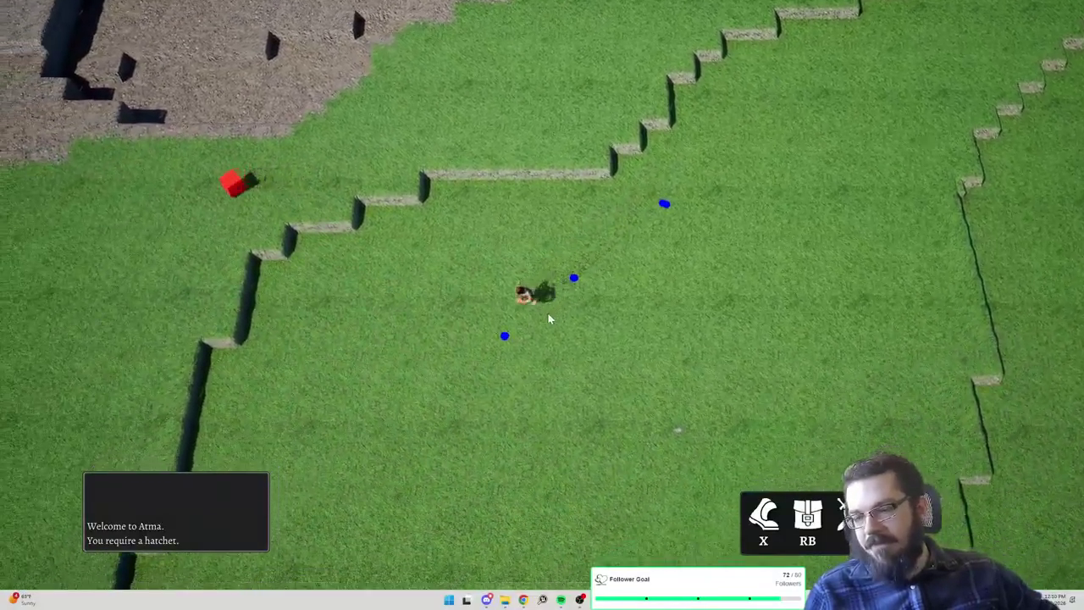
left_click(590, 301)
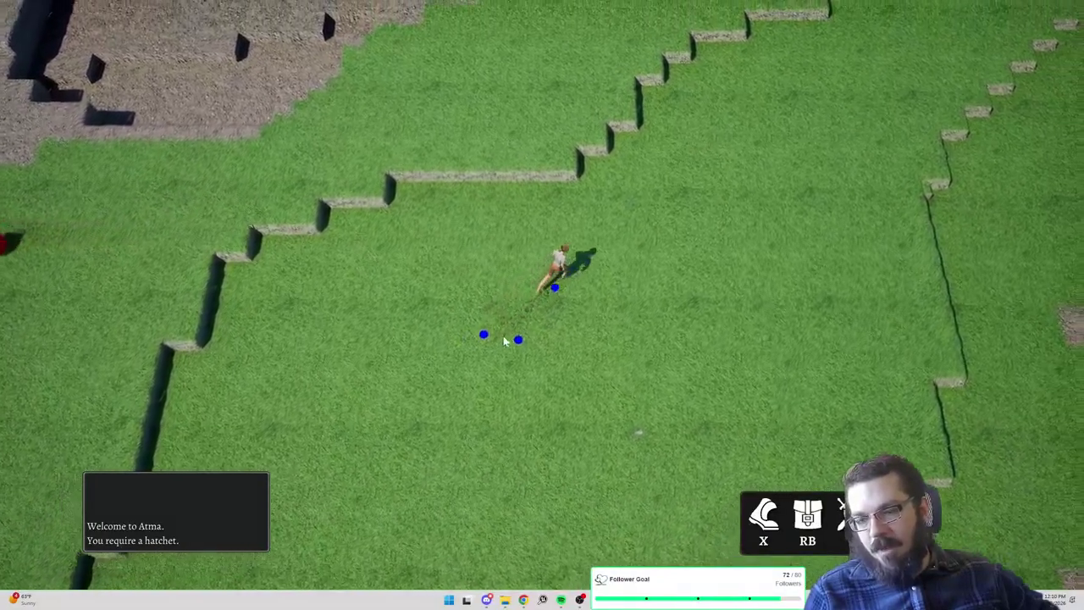
left_click(582, 307)
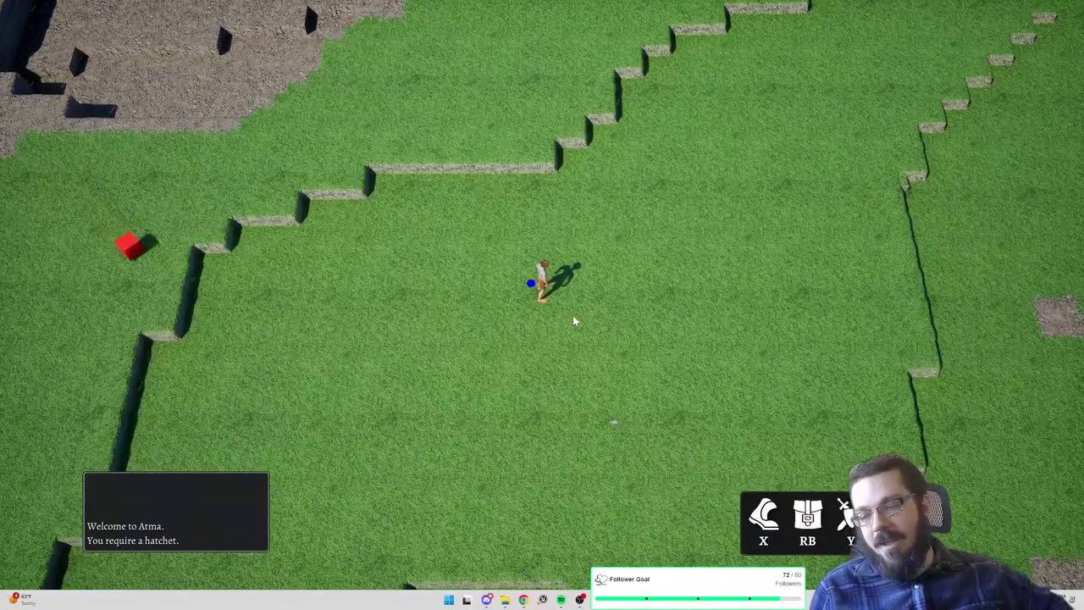
left_click(490, 209)
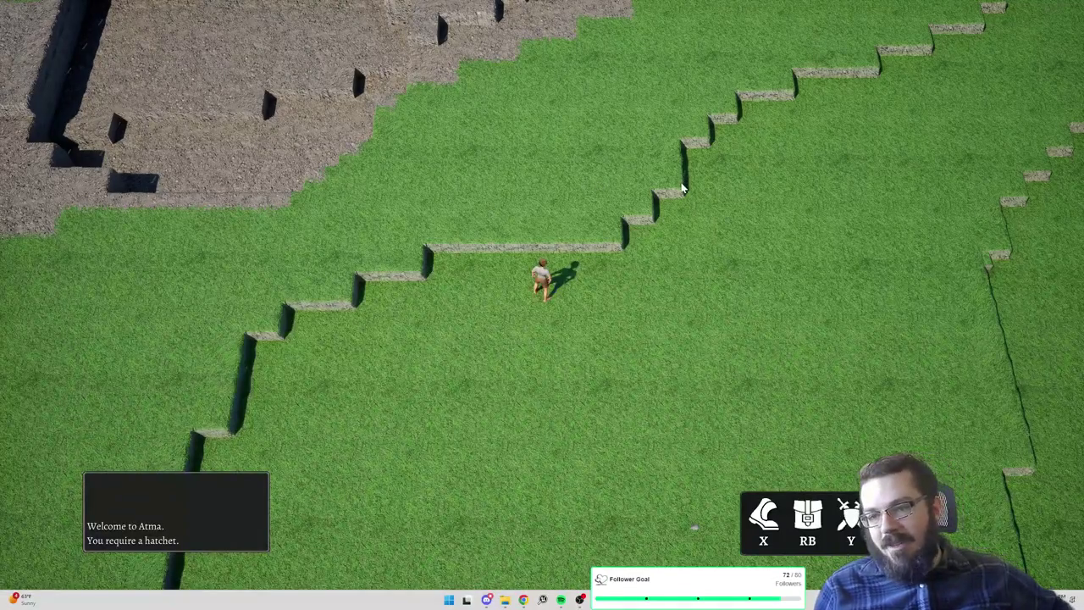
left_click(387, 385)
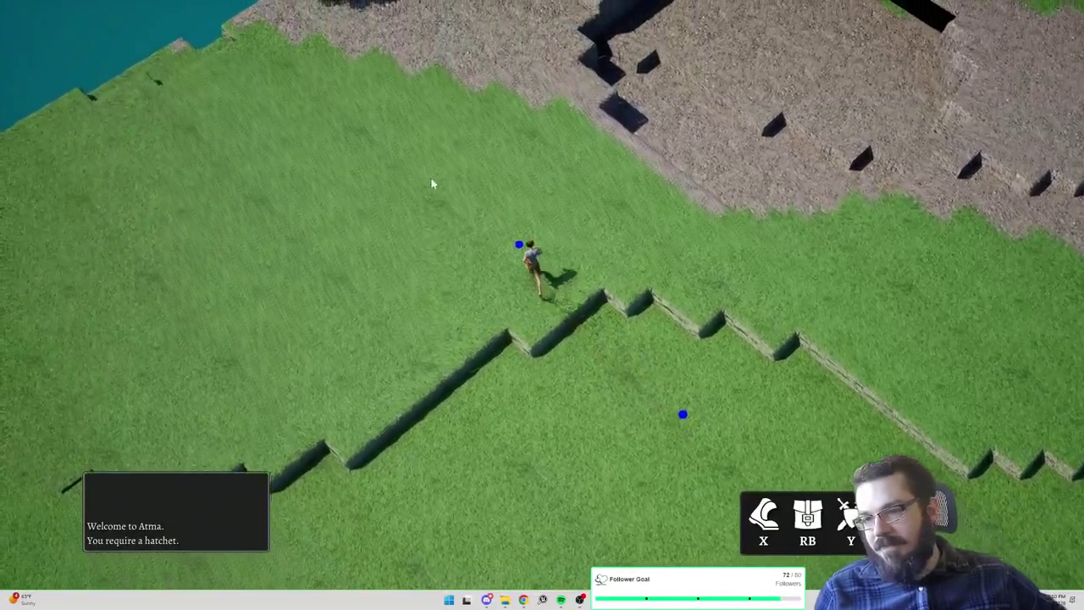
Run the character across the lakeside grass to the upper right of the field
left_click(416, 203)
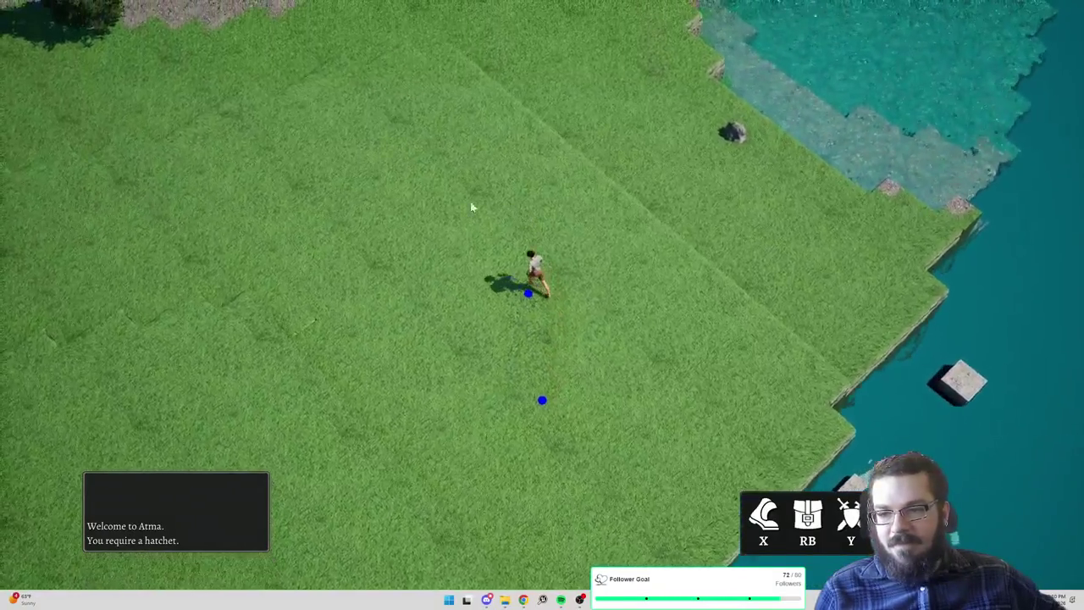
left_click(382, 210)
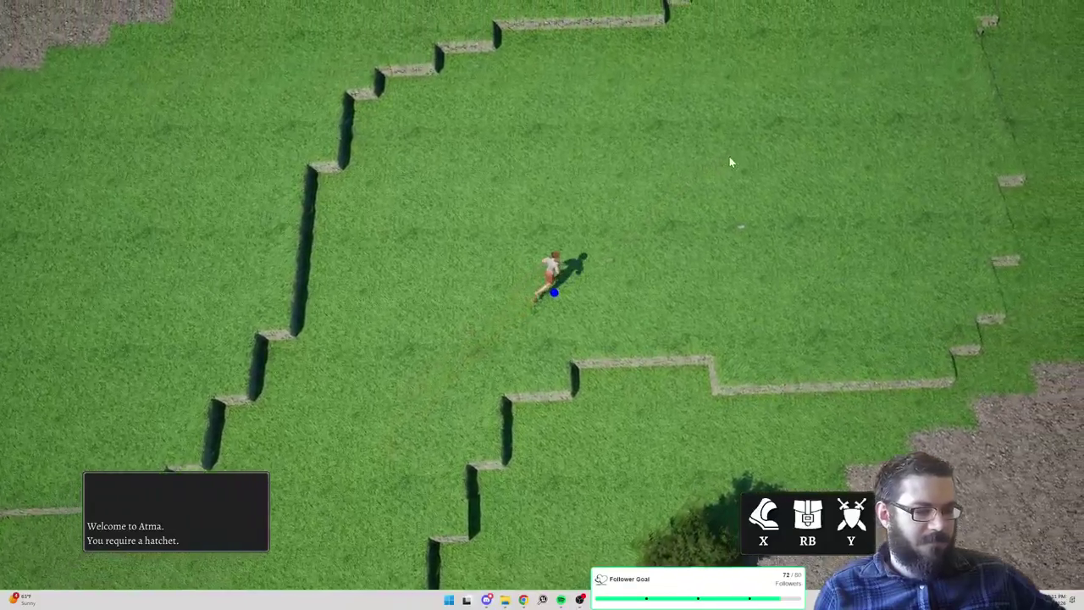
left_click(725, 223)
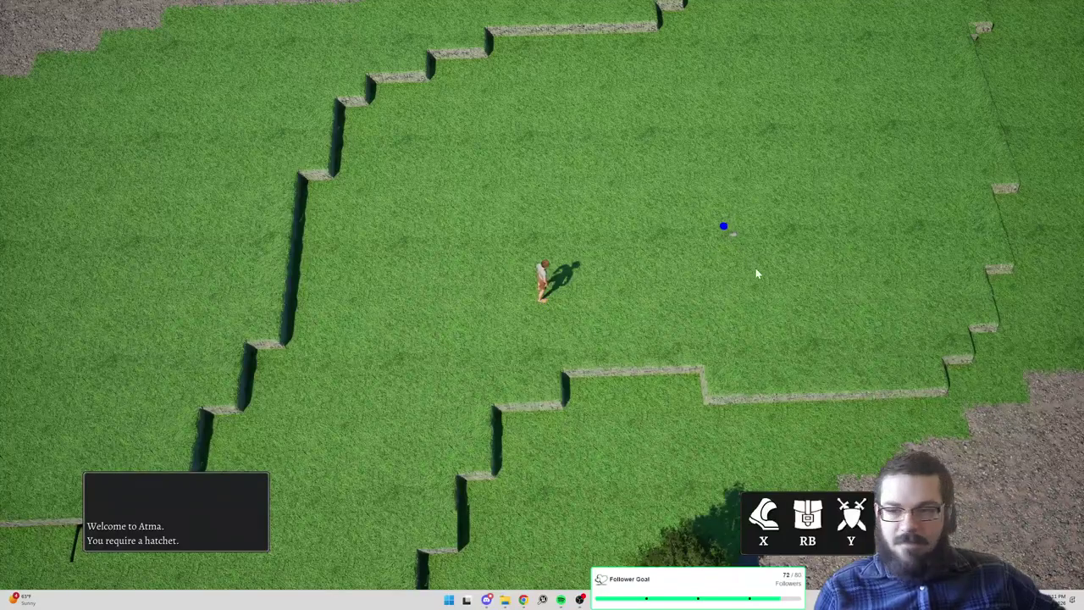
left_click(755, 269)
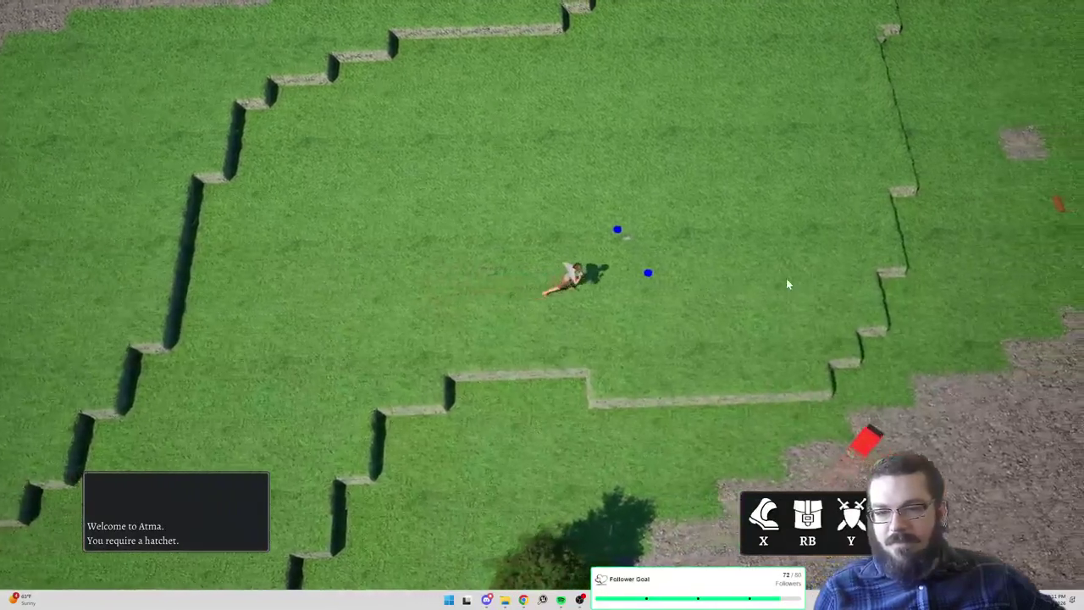
left_click(786, 278)
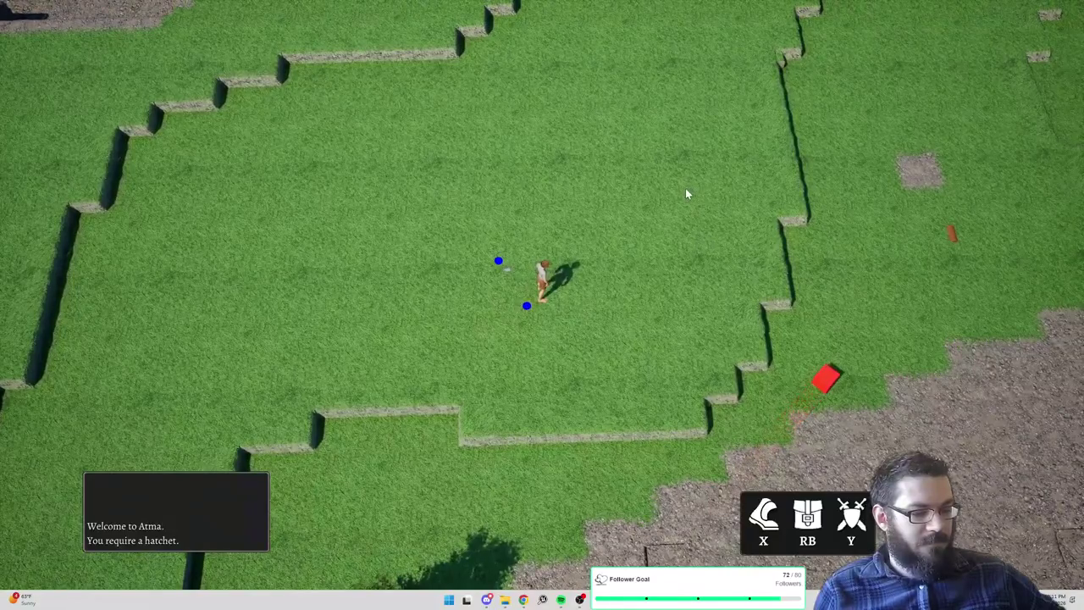
left_click(733, 131)
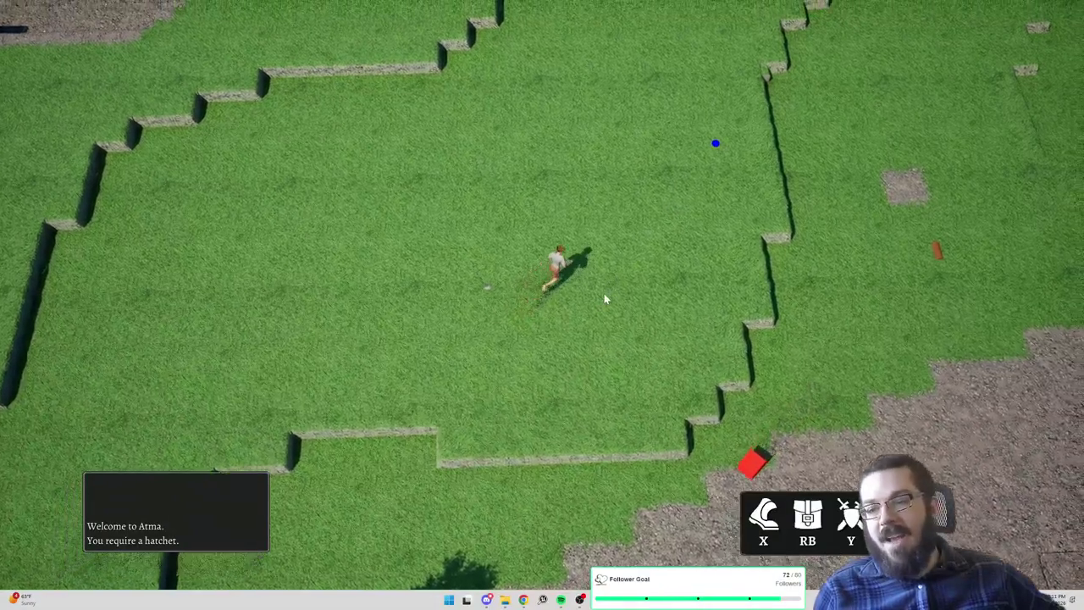
Send the character toward the upper-left steps, then back across the terrace up-right
left_click(408, 110)
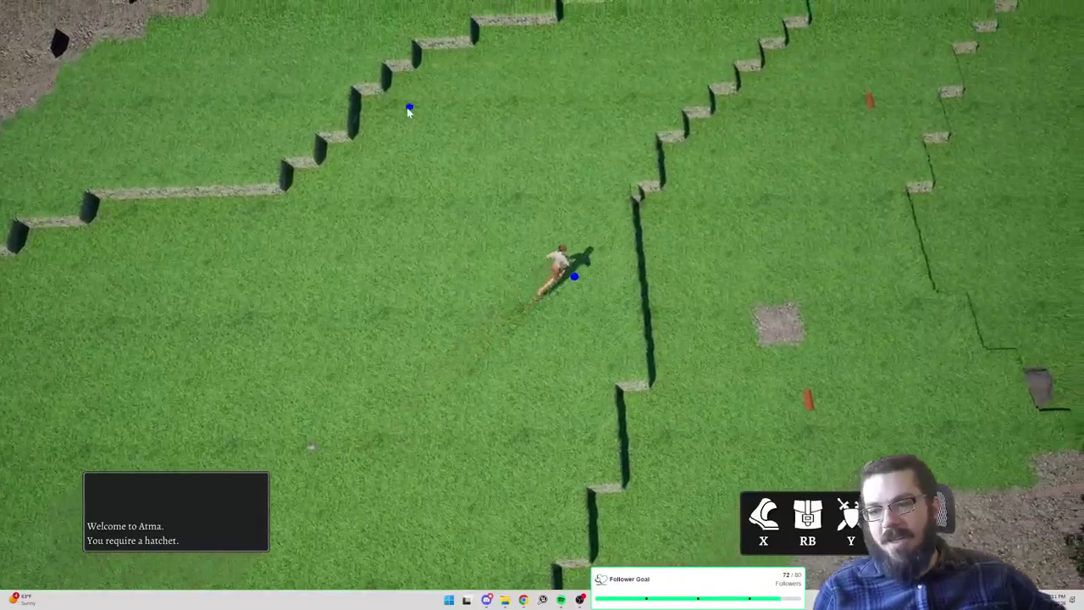
left_click(500, 38)
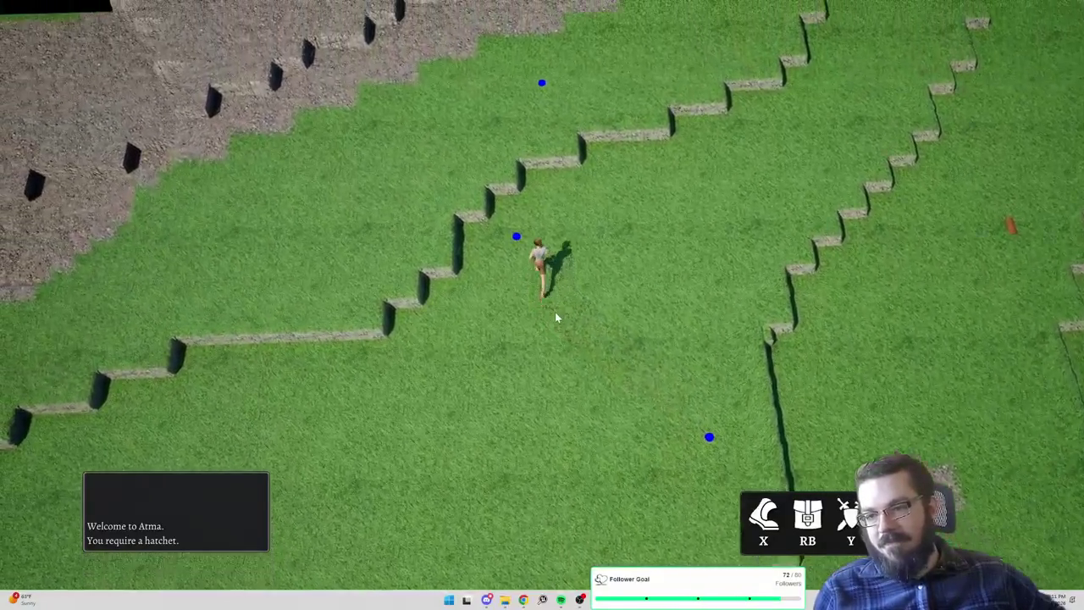
left_click(536, 426)
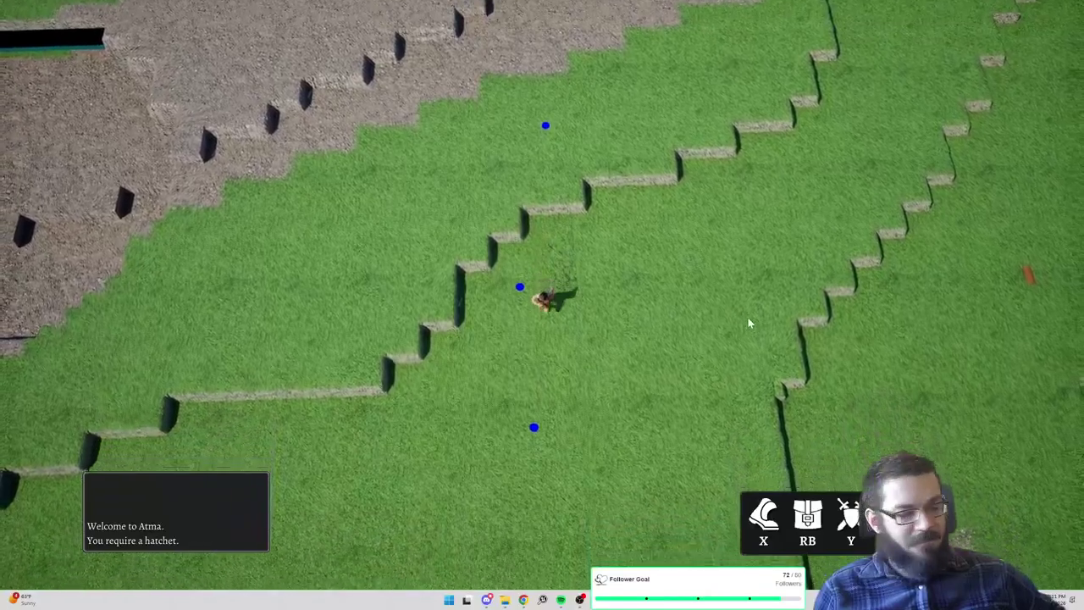
left_click(747, 319)
left_click(689, 152)
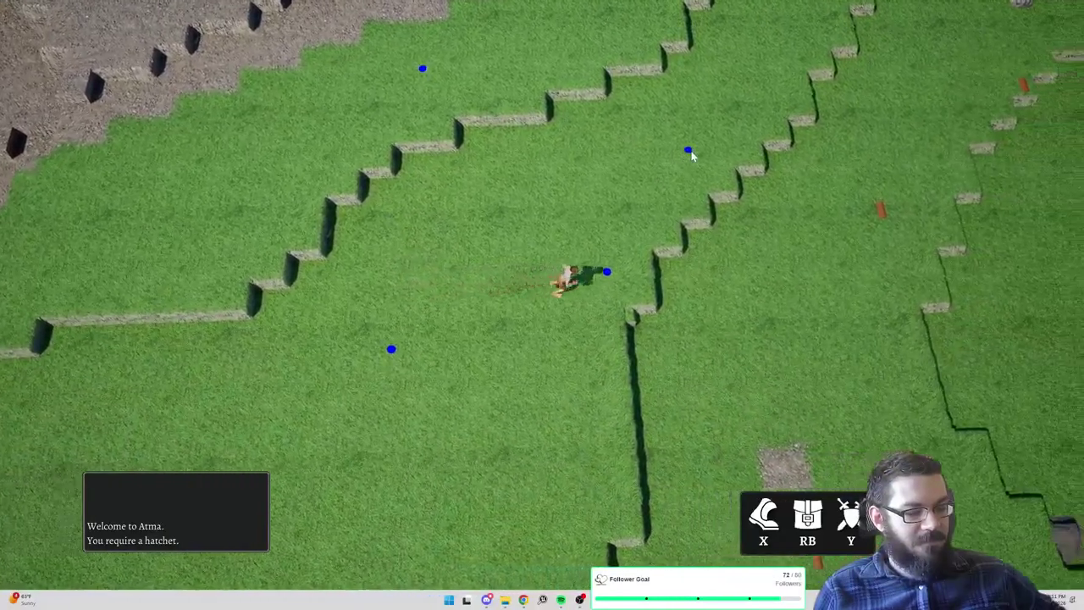
left_click(713, 125)
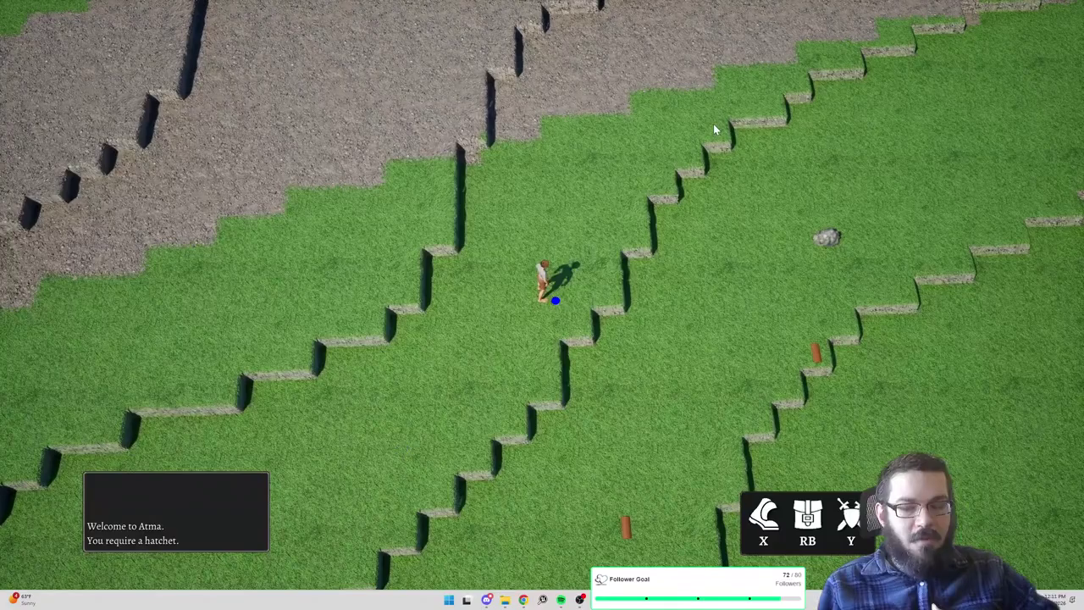
Run down the grass slope and across the upper terrace to the gravel slope edge near rocks
left_click(711, 295)
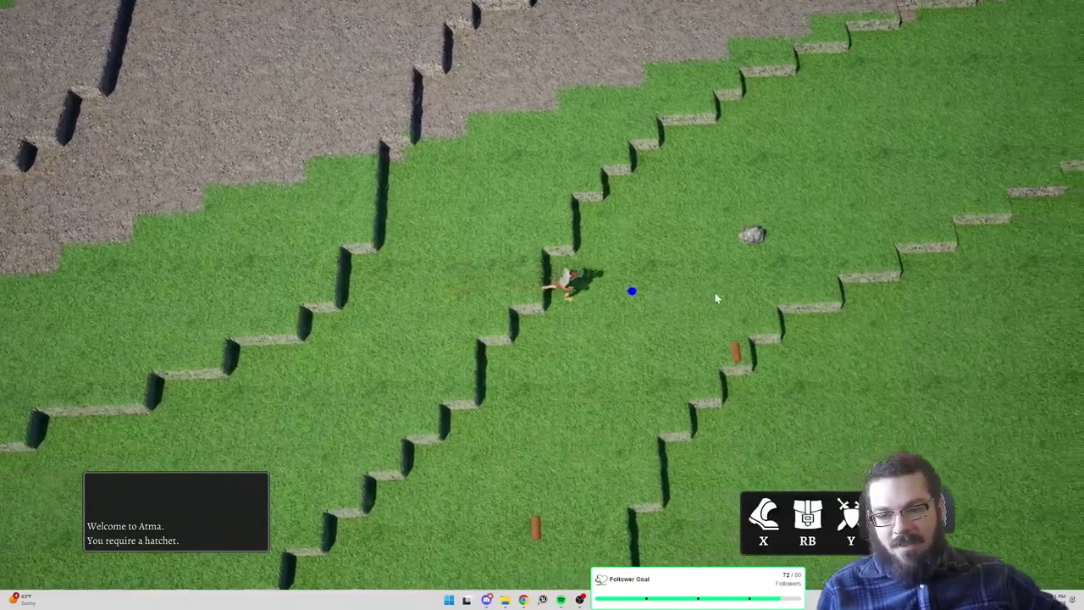
left_click(715, 294)
left_click(741, 298)
left_click(766, 304)
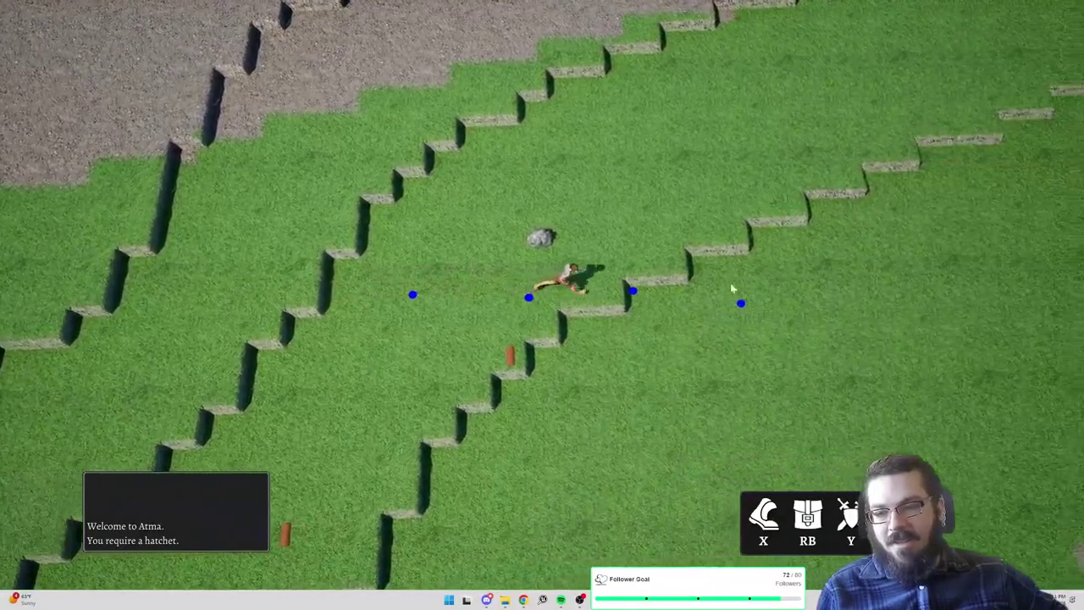
left_click(783, 105)
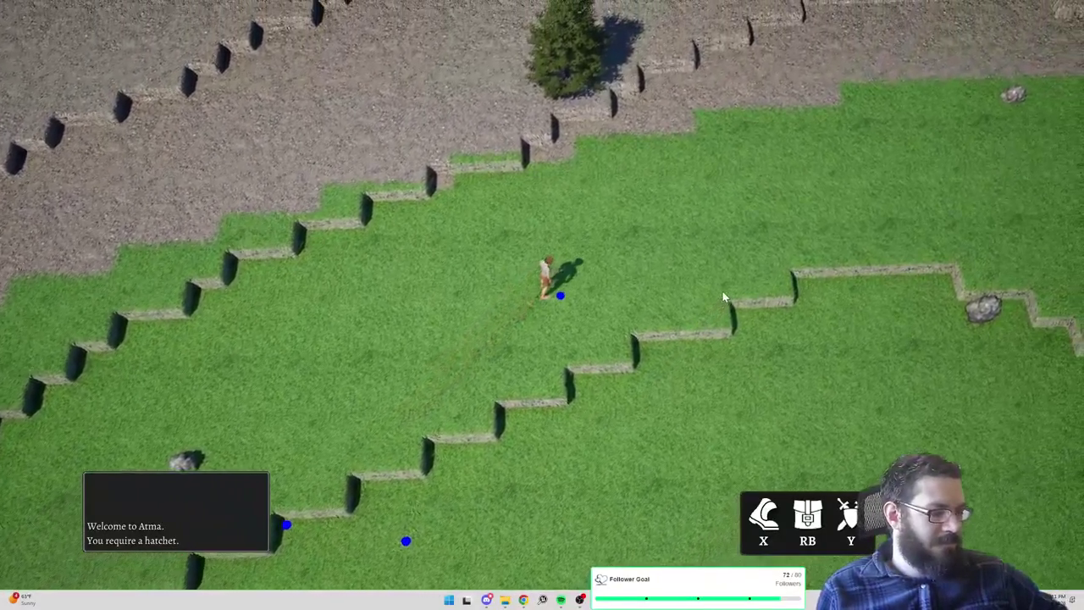
left_click(722, 293)
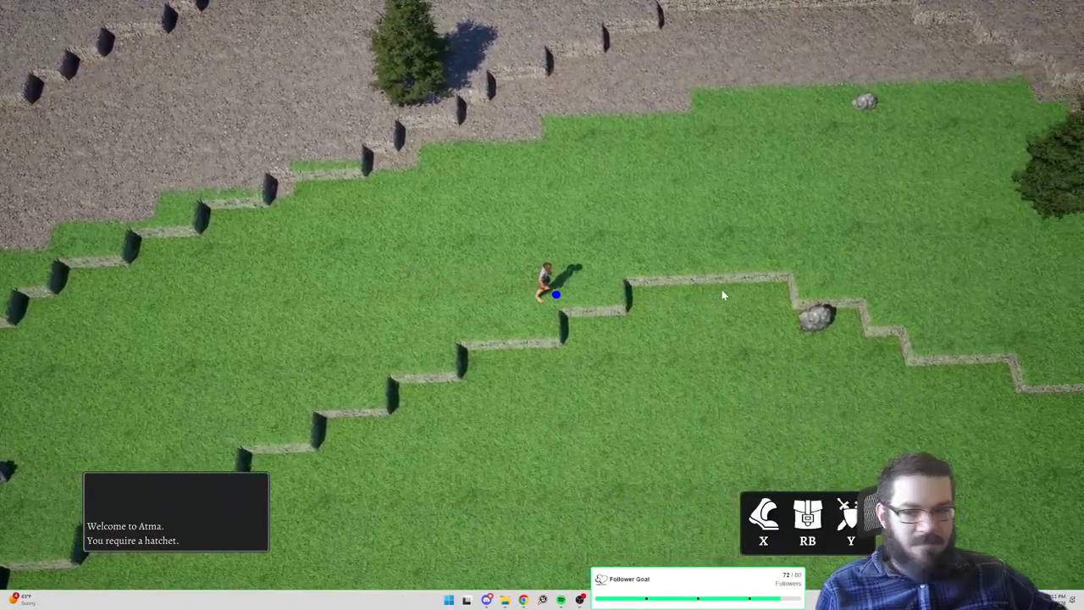
left_click(634, 203)
left_click(667, 182)
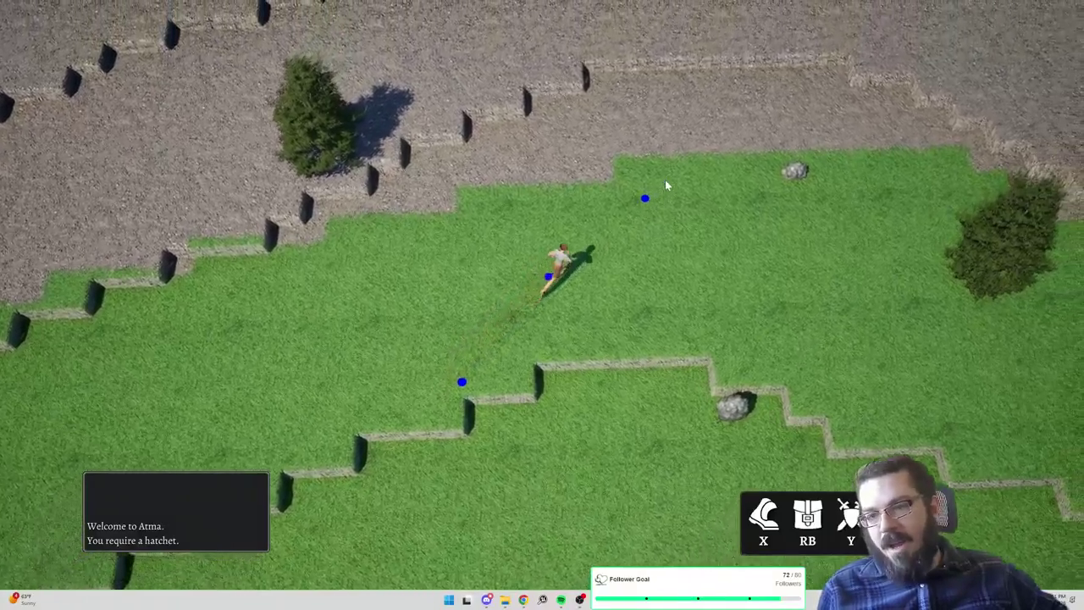
left_click(679, 341)
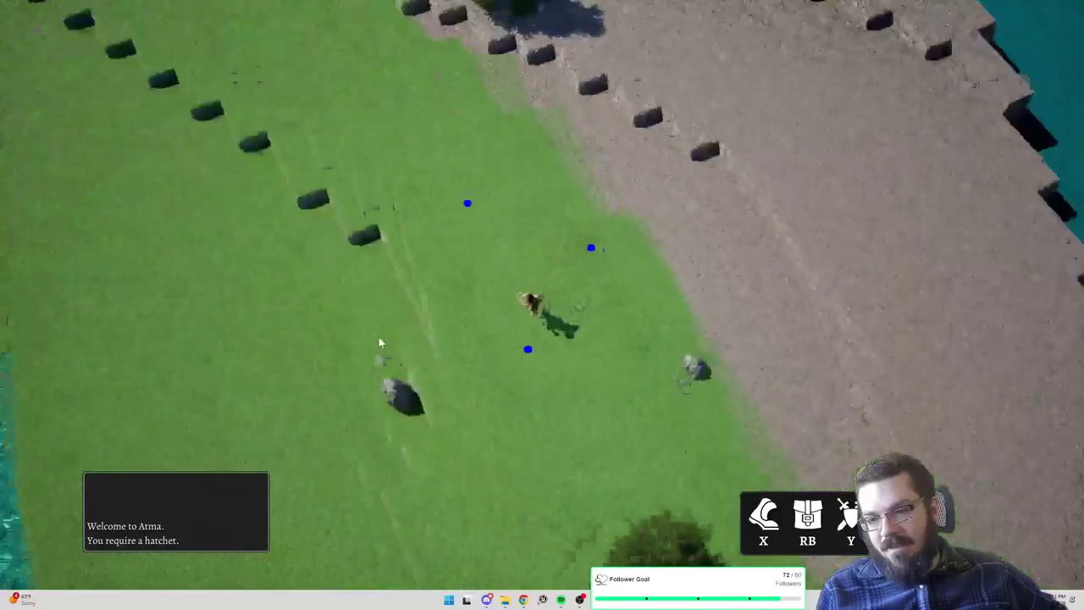
Run the character down to the lake and along the lakeshore grass past its corner
left_click(315, 342)
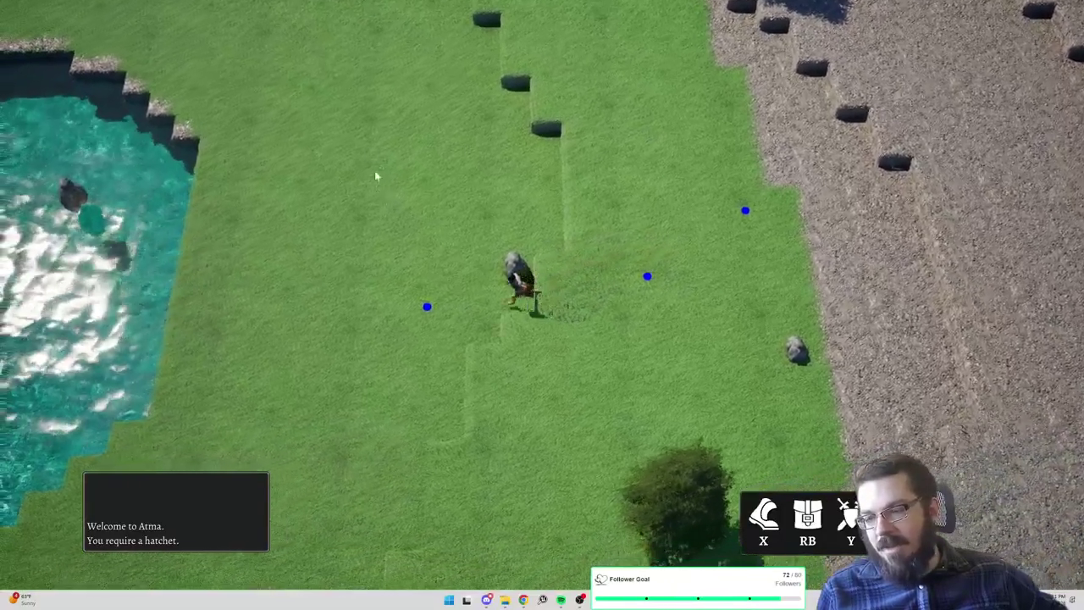
left_click(370, 138)
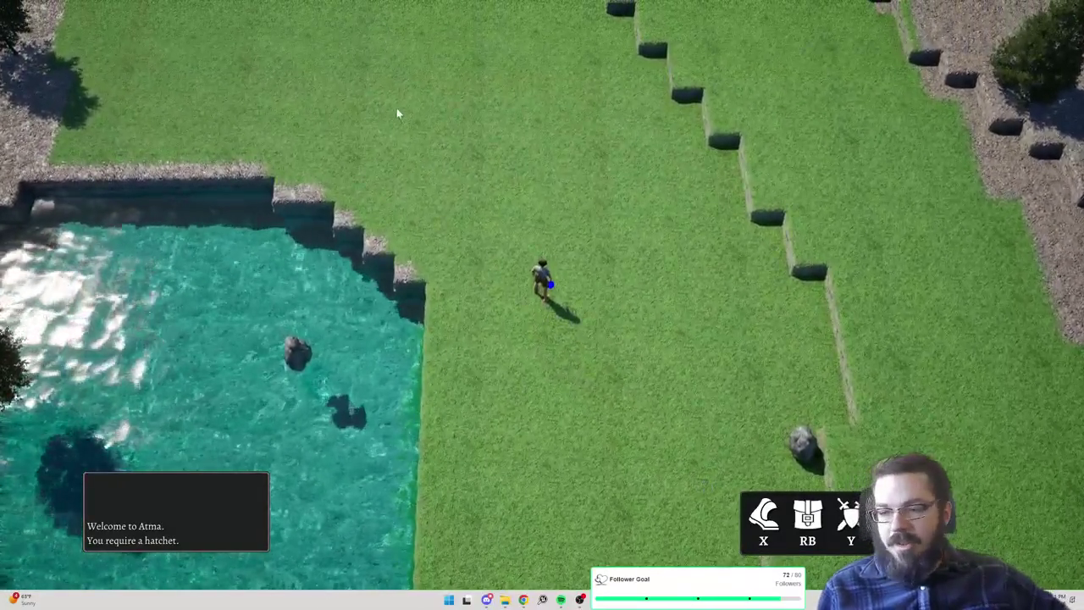
left_click(396, 110)
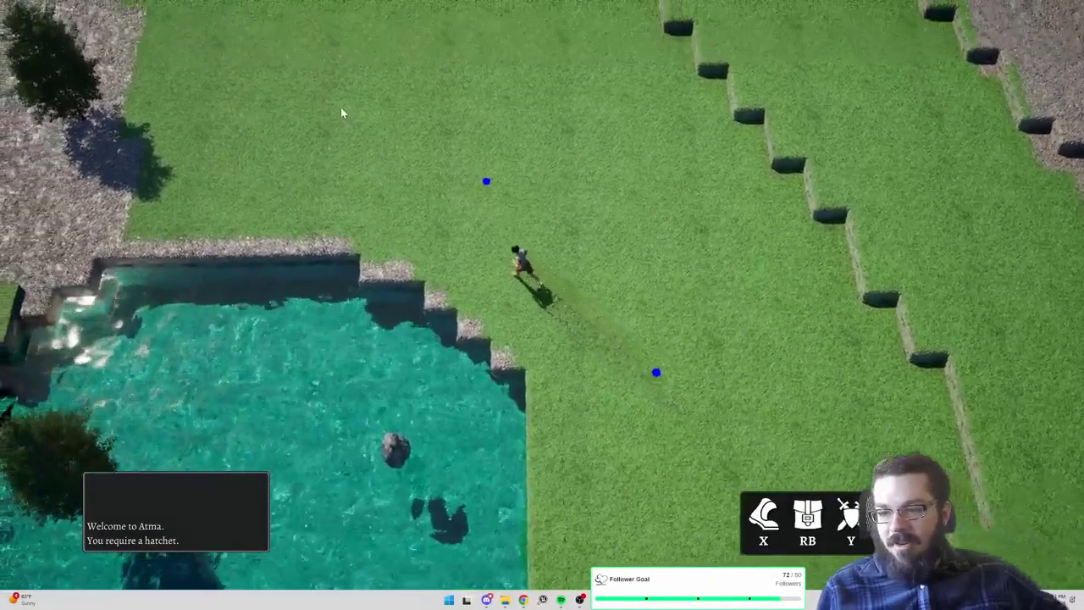
left_click(343, 110)
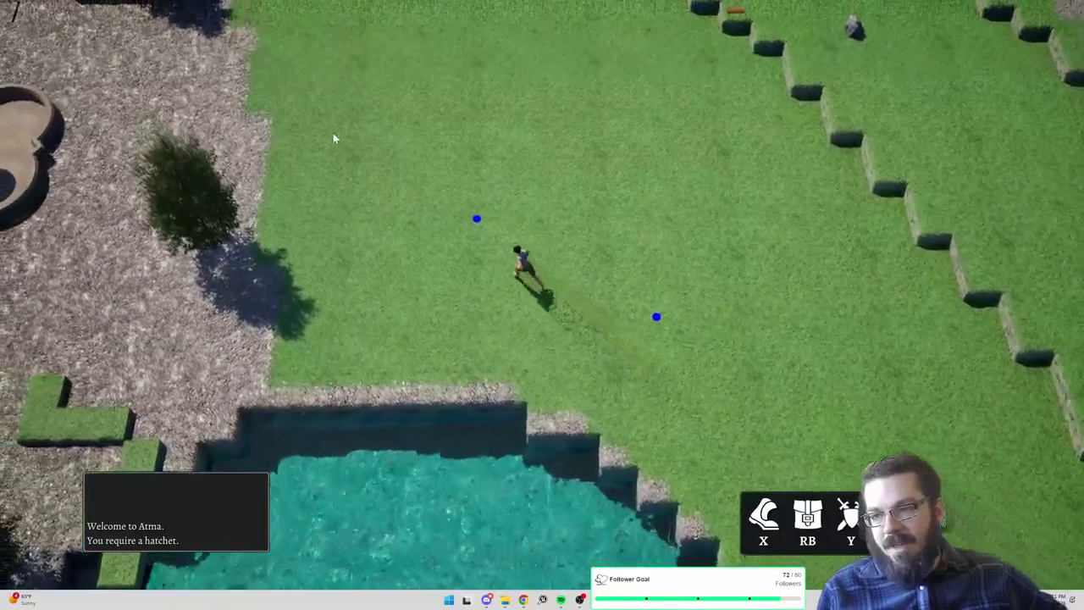
Run the character onto the gravel plaza past the fountain and bench
left_click(337, 138)
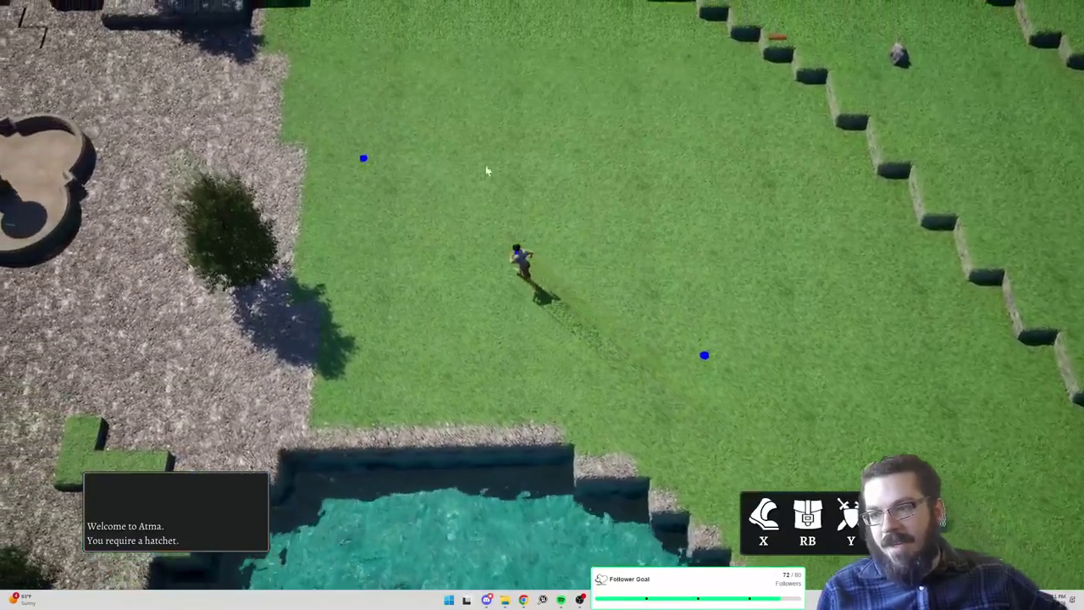
left_click(507, 127)
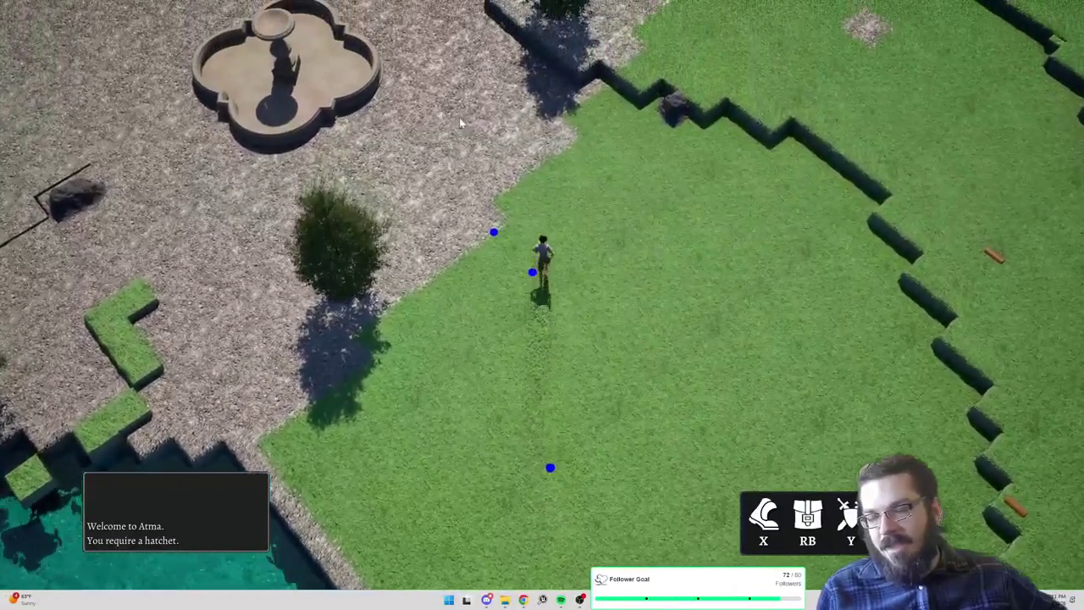
left_click(466, 89)
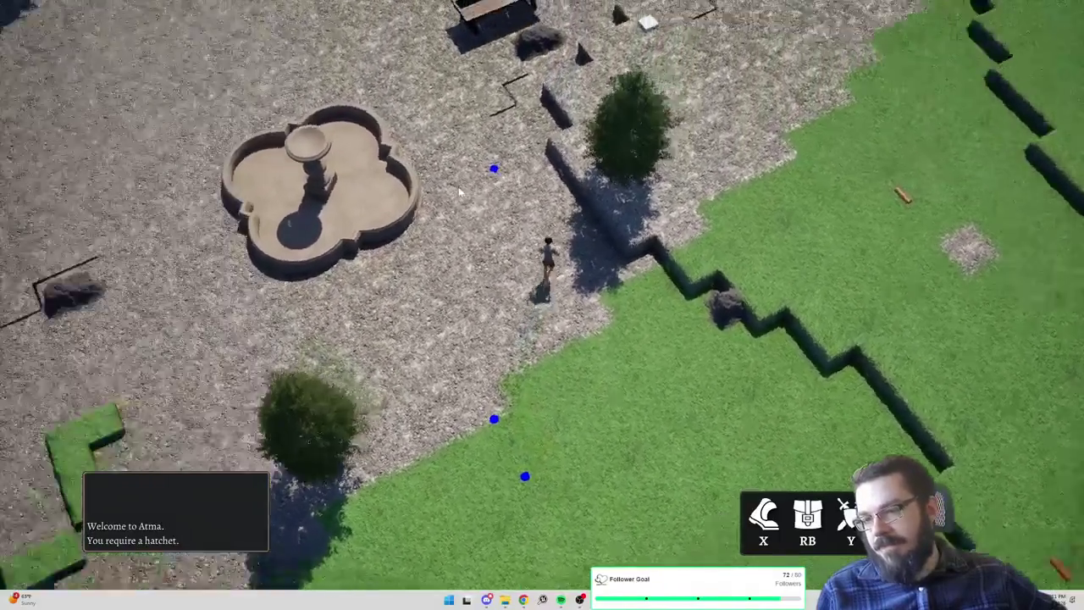
left_click(465, 80)
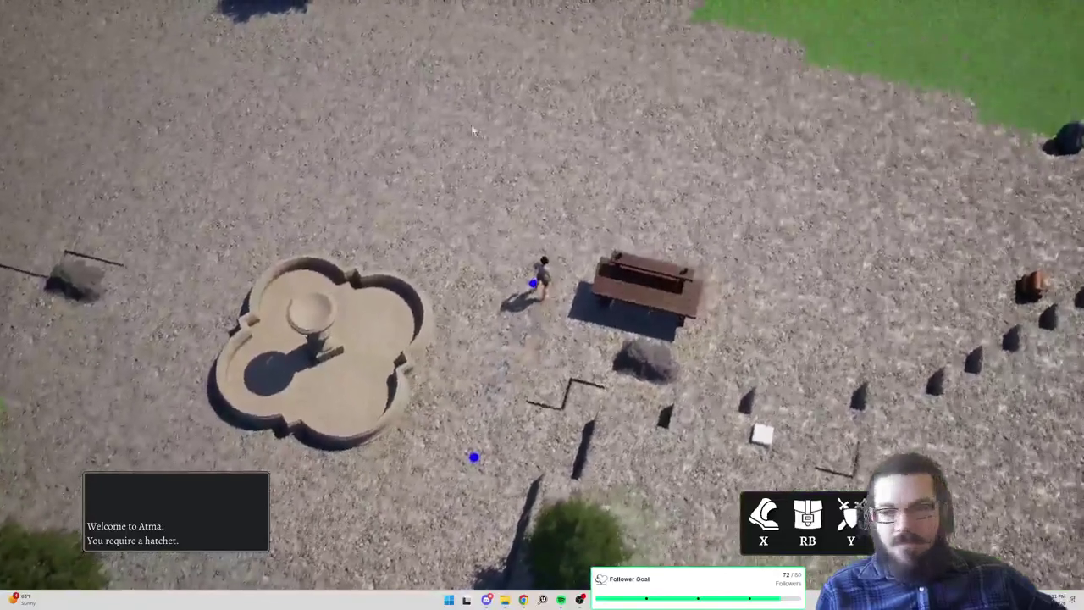
left_click(443, 113)
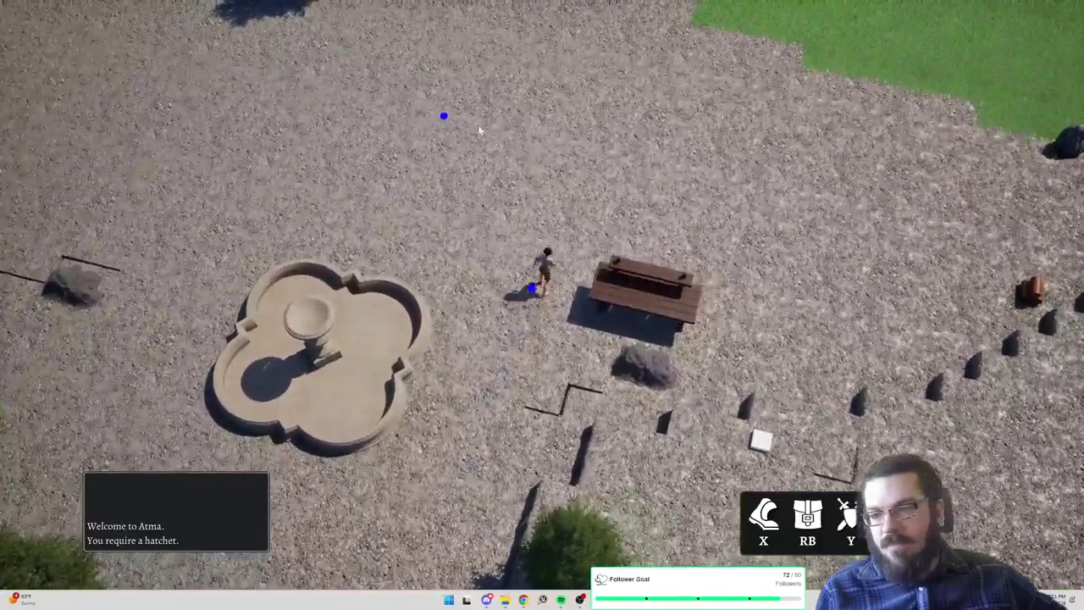
Rotate the camera about 90 degrees and run the character across the gravel plaza and back
key("q")
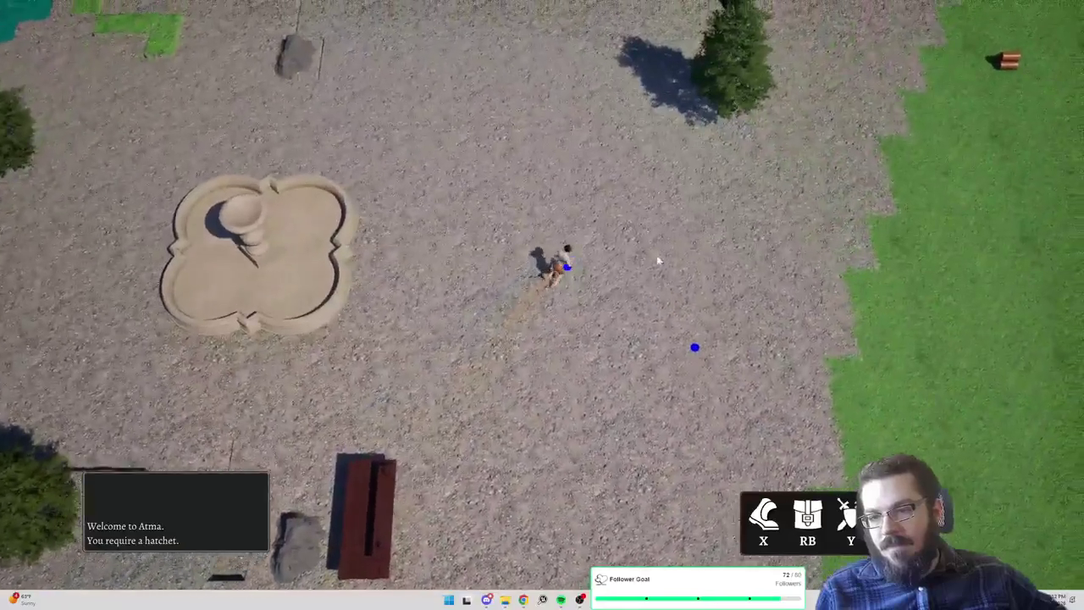
left_click(792, 315)
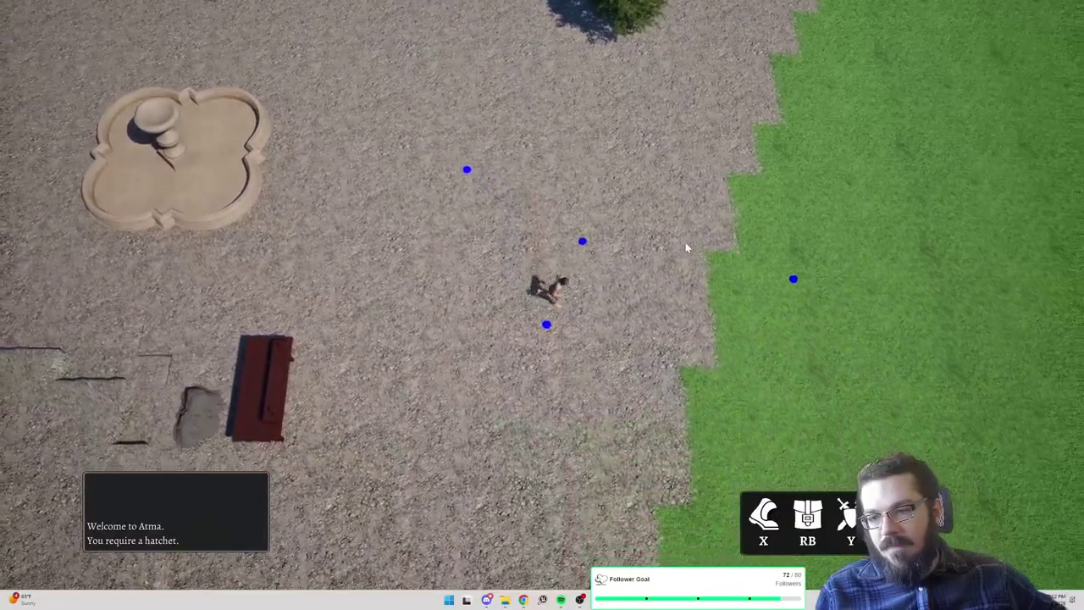
left_click(669, 140)
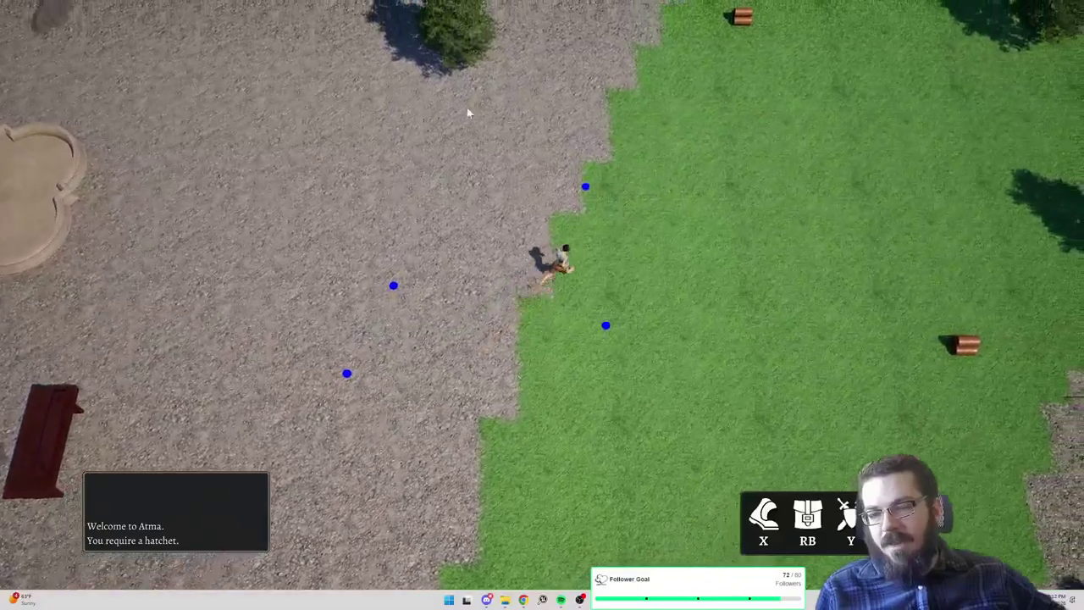
left_click(449, 108)
Rotate the camera about 40 degrees and steer the character around the gravel past the bush
key("q")
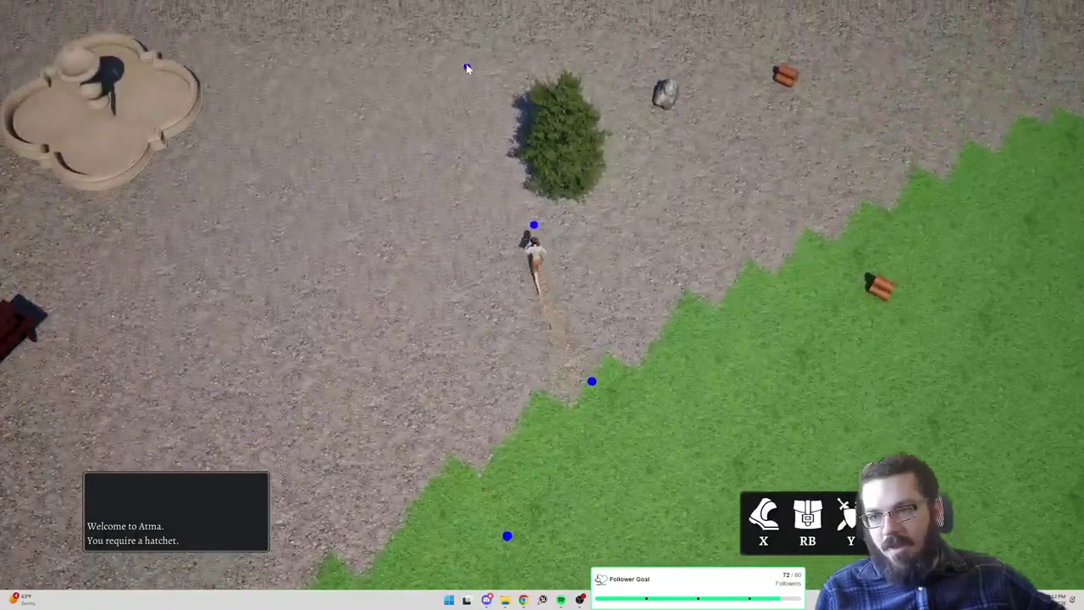
left_click(468, 66)
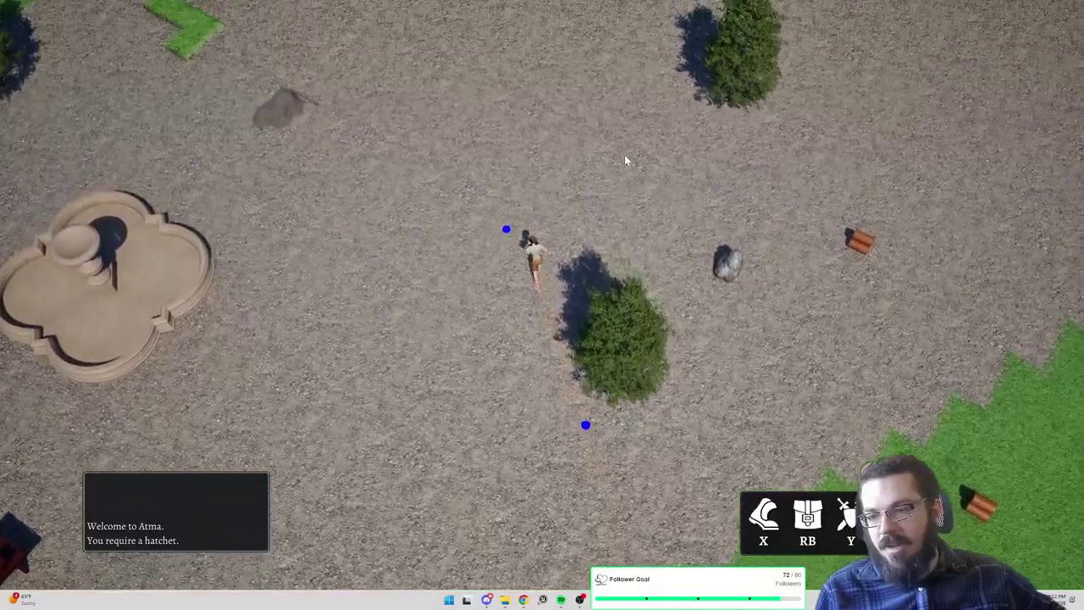
left_click(628, 165)
left_click(463, 198)
left_click(653, 239)
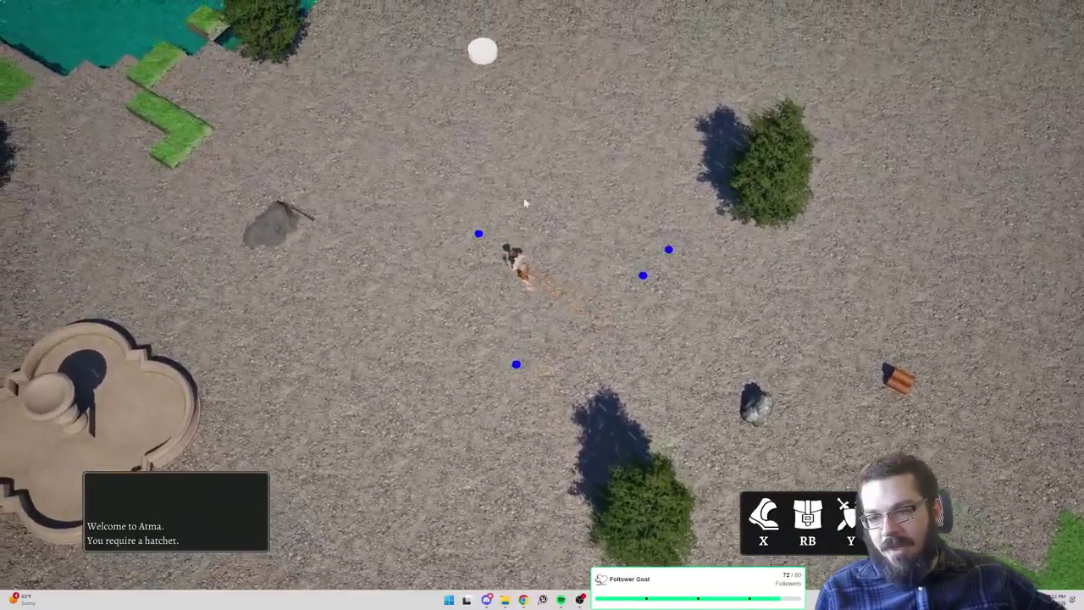
left_click(505, 189)
left_click(593, 170)
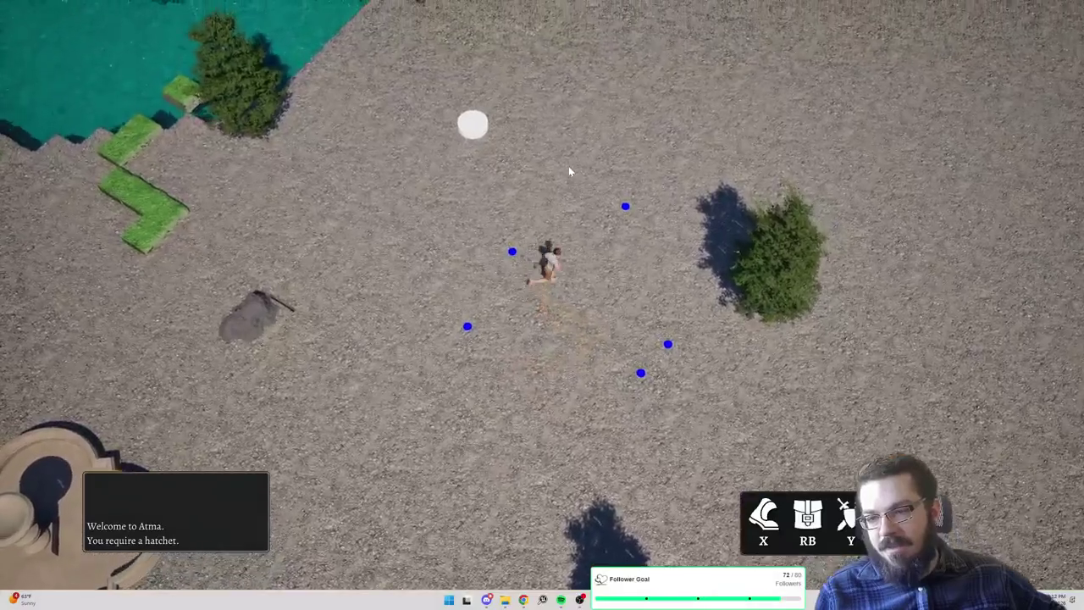
left_click(529, 173)
left_click(619, 153)
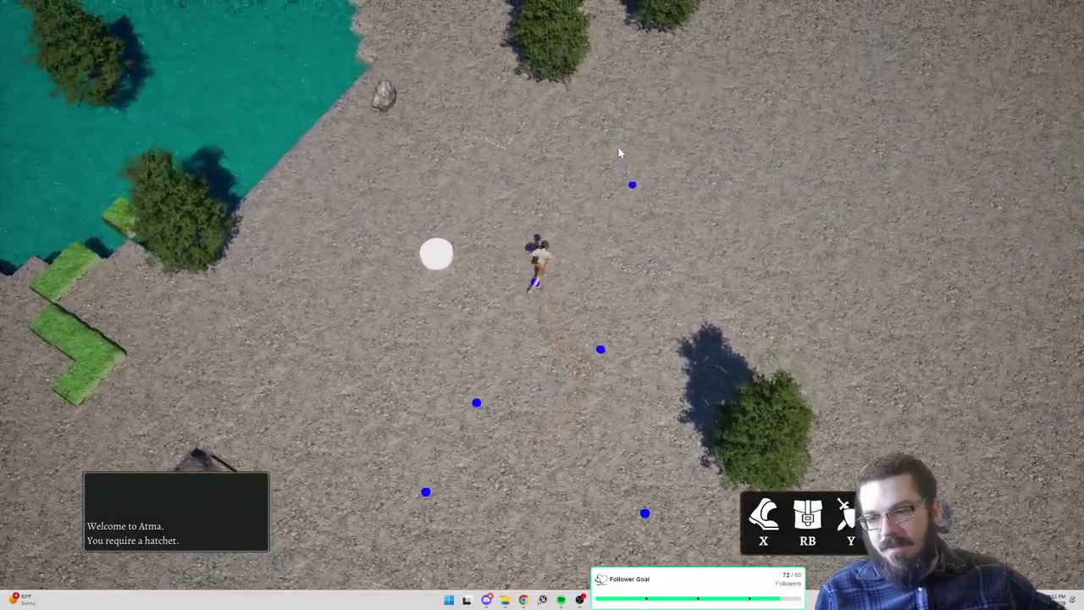
Run the character across the gravel onto the lakeside grass field, then end play
left_click(769, 120)
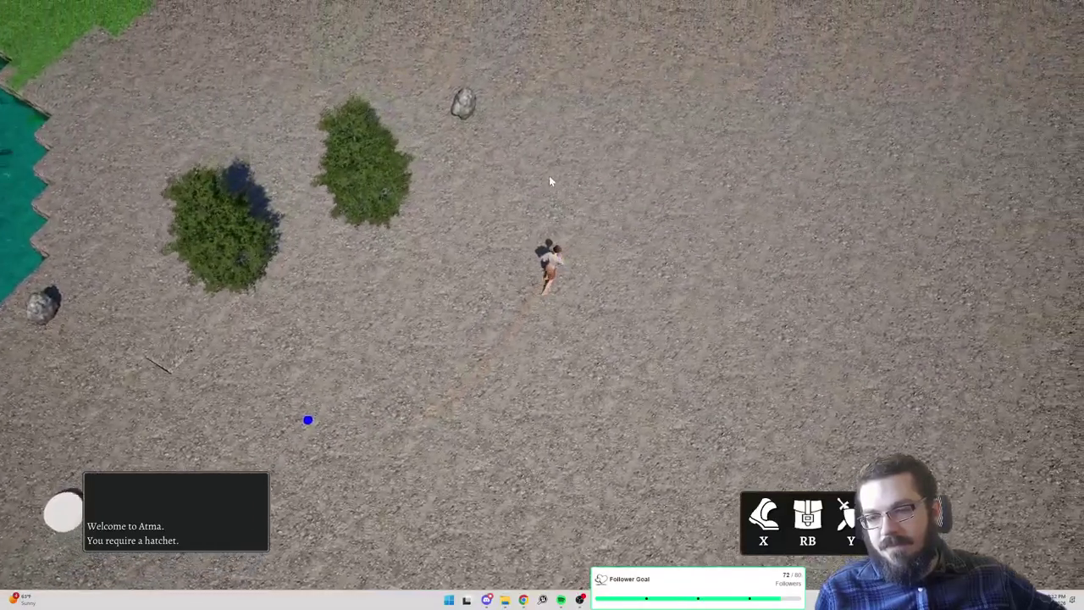
left_click(519, 154)
left_click(610, 104)
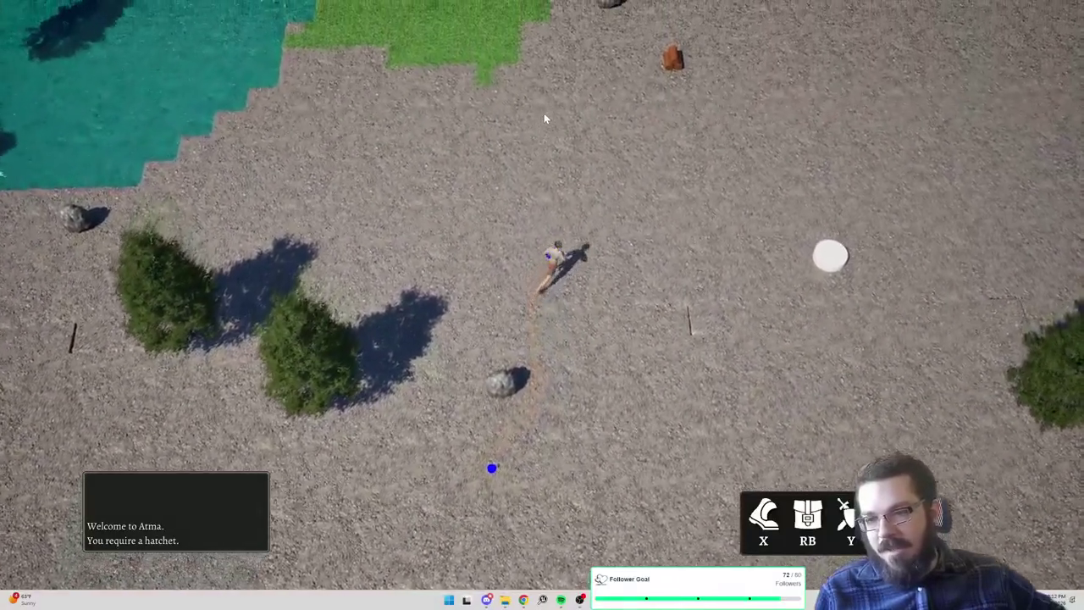
left_click(523, 106)
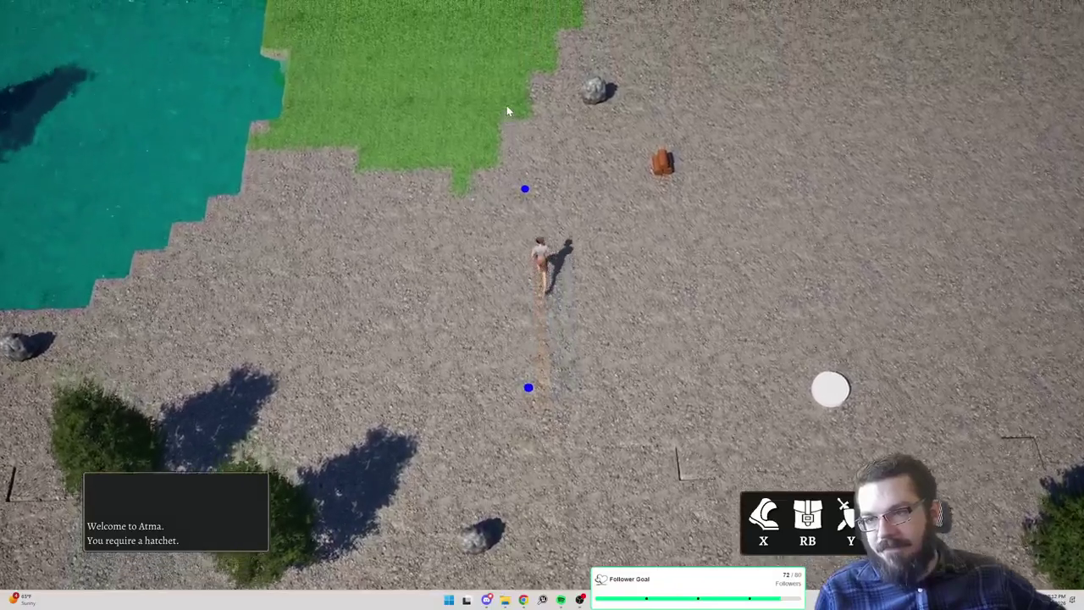
left_click(516, 287)
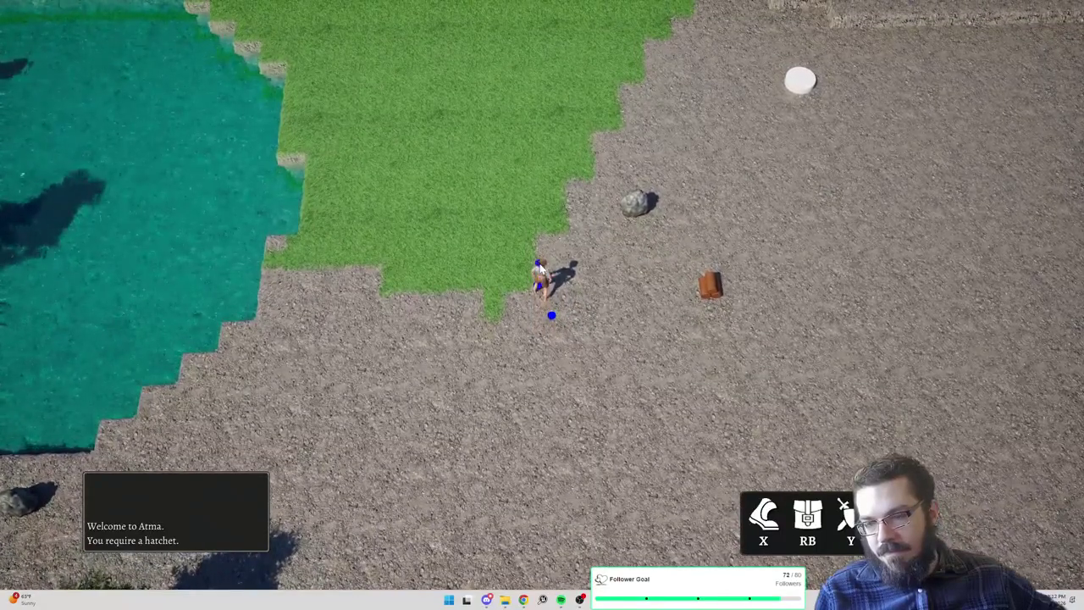
left_click(539, 268)
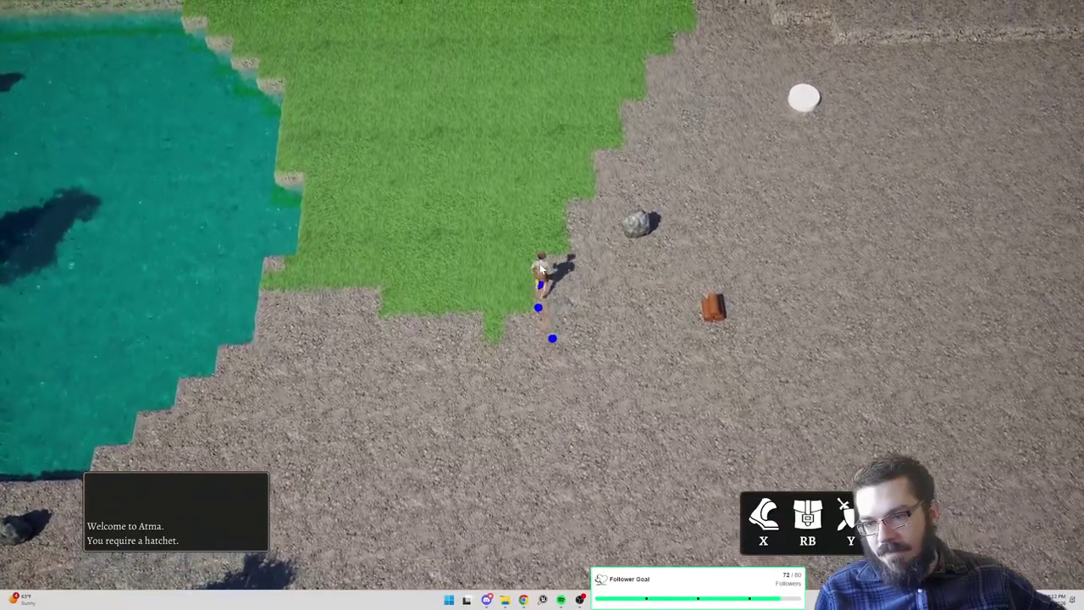
left_click(543, 265)
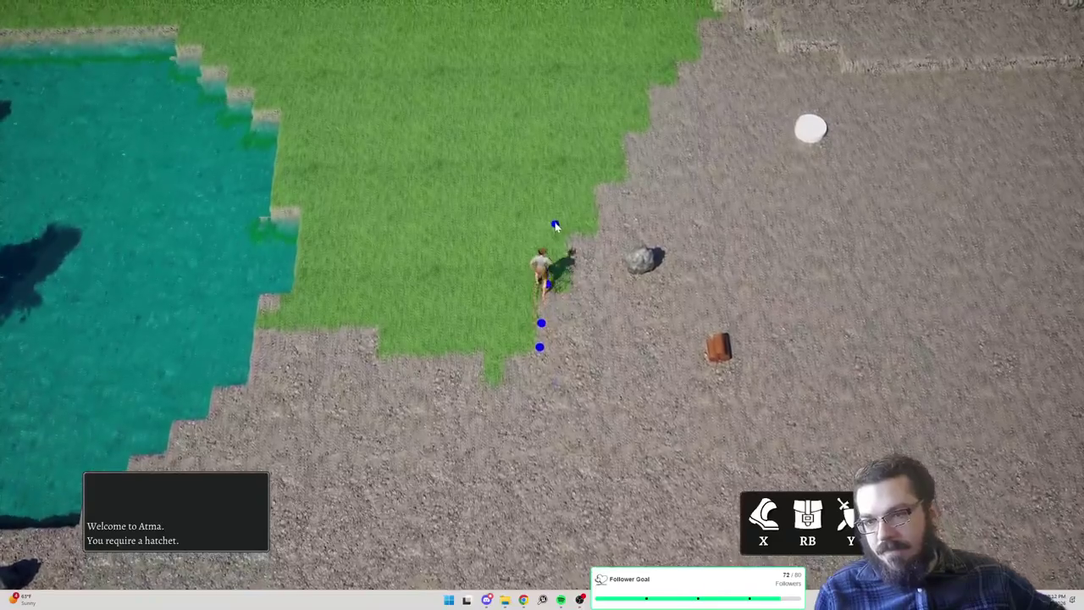
left_click(624, 145)
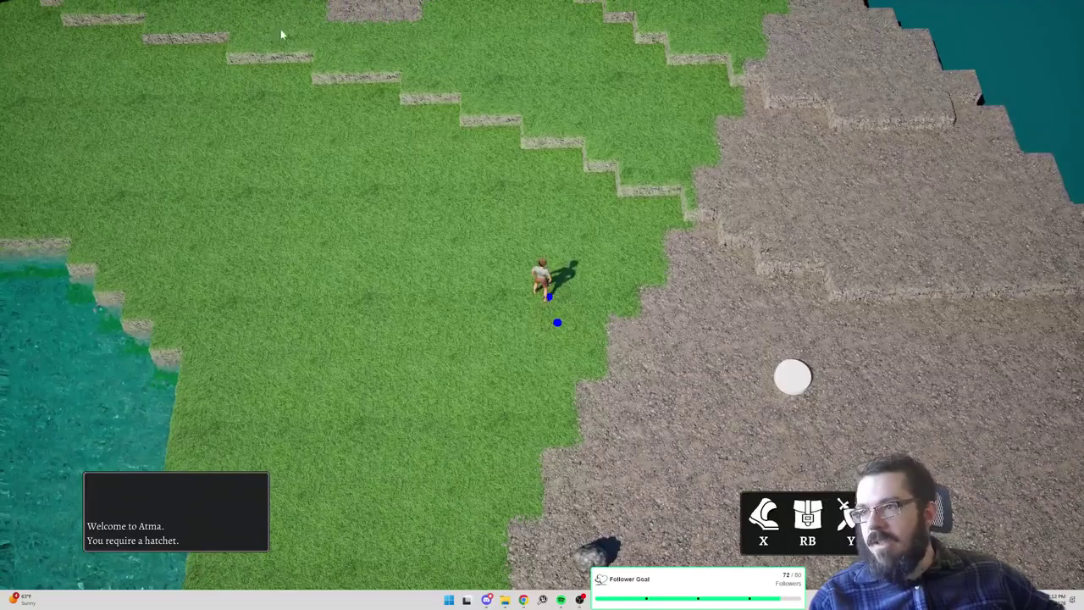
key("Escape")
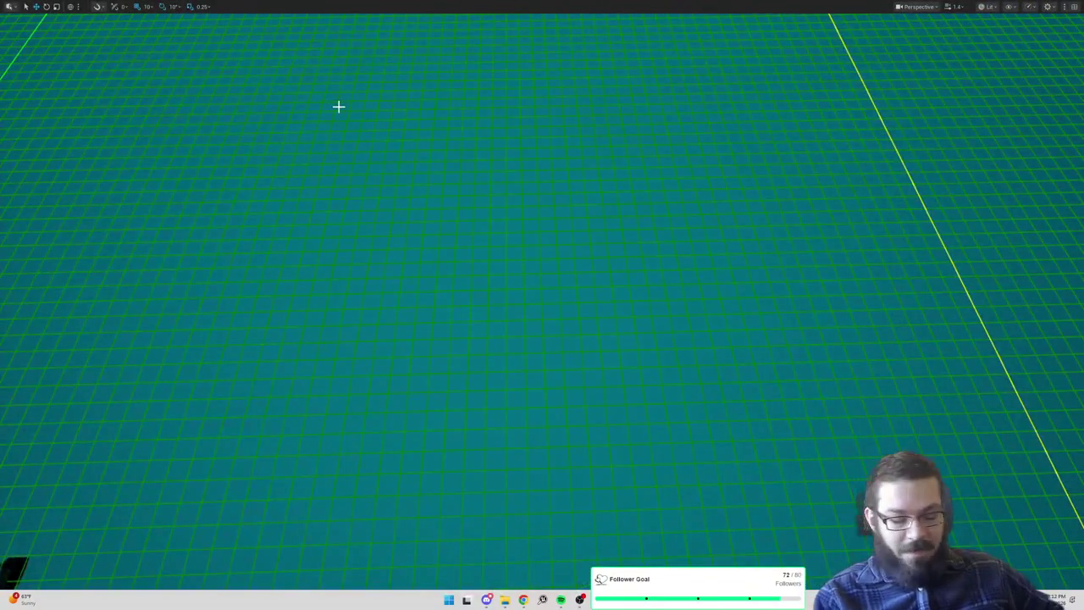
Restore the full editor layout, check the play options, and start a Play In Editor session
key("F11")
left_click(264, 34)
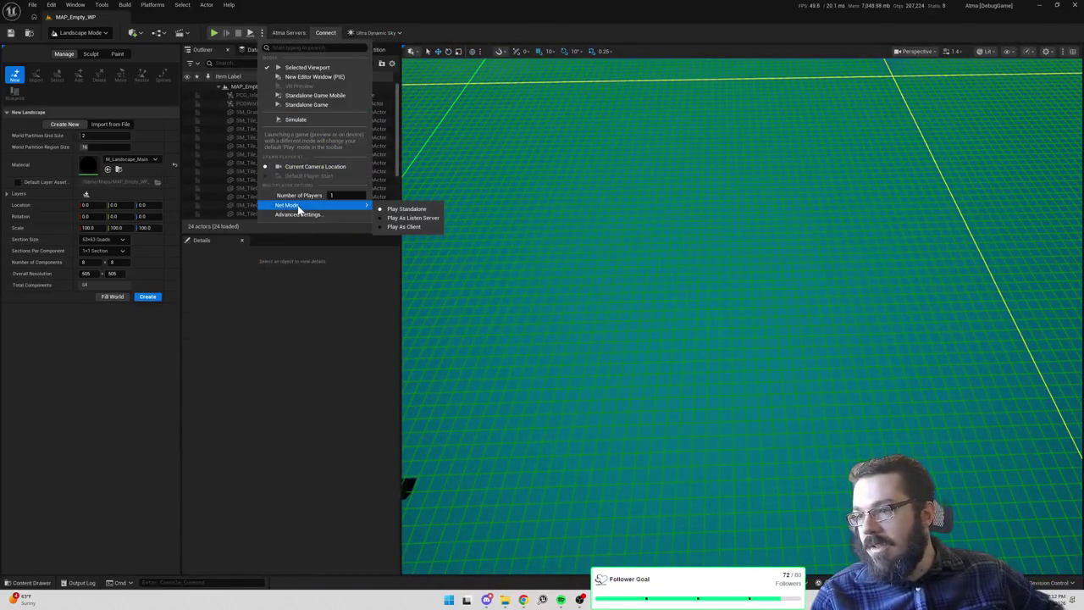
left_click(419, 227)
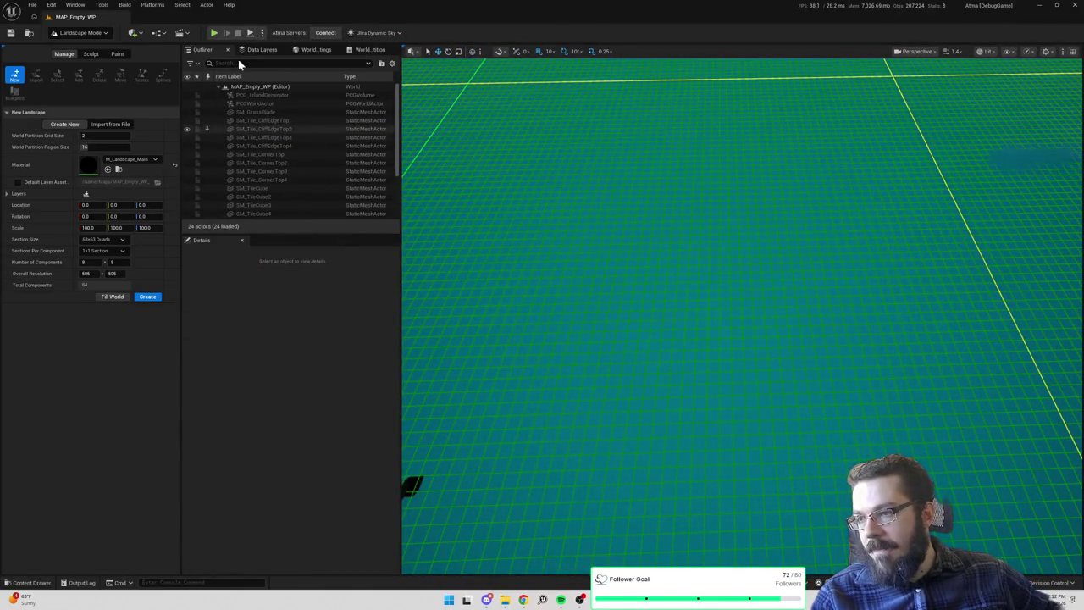
left_click(214, 33)
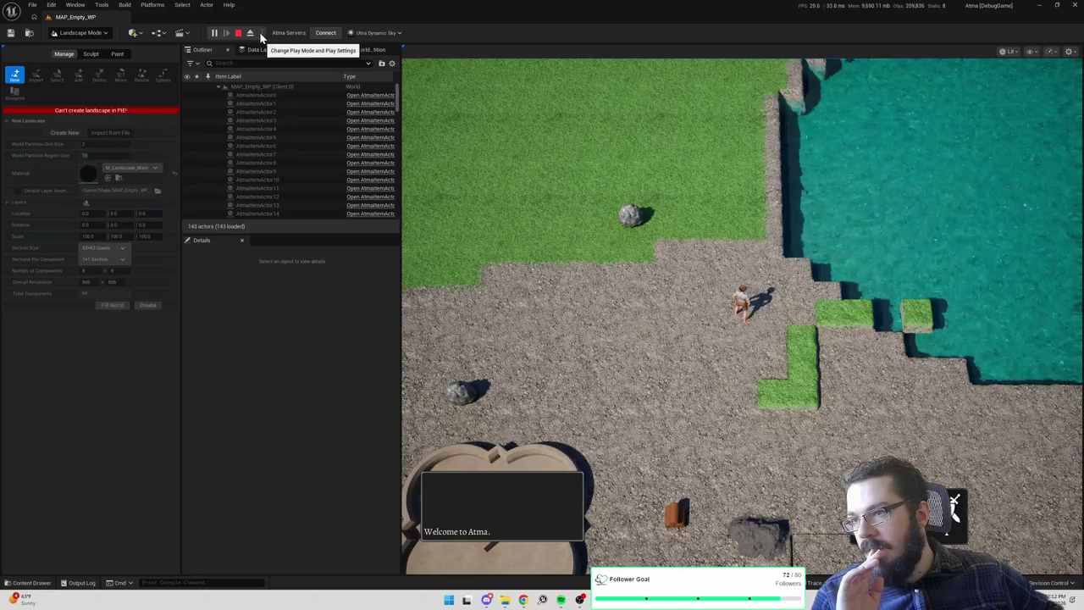
Stop the session, set Number of Players to 2, and restart the playtest
left_click(239, 34)
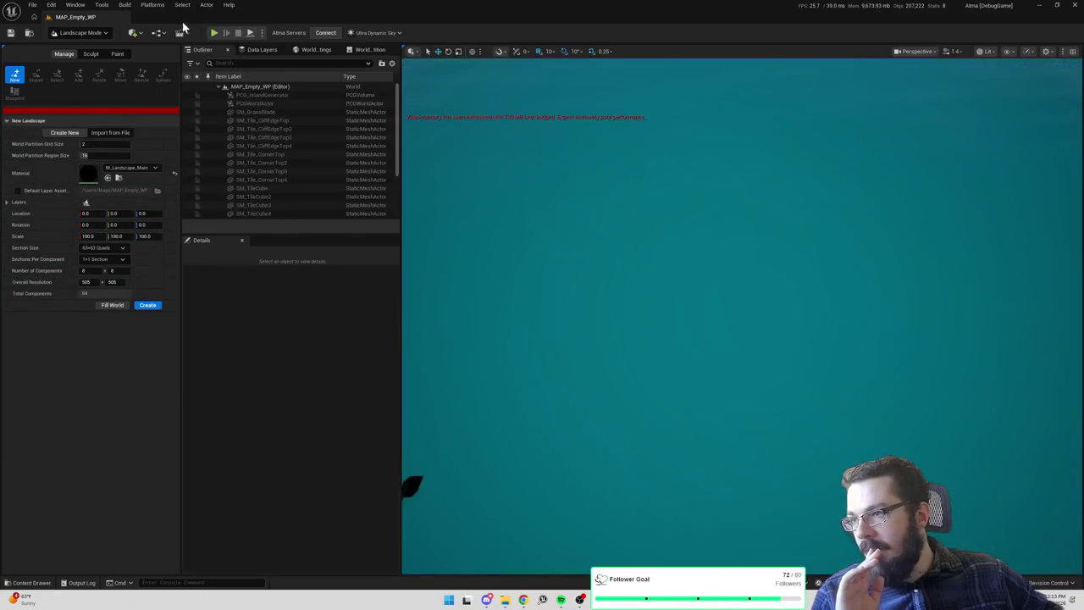
left_click(262, 33)
left_click(418, 28)
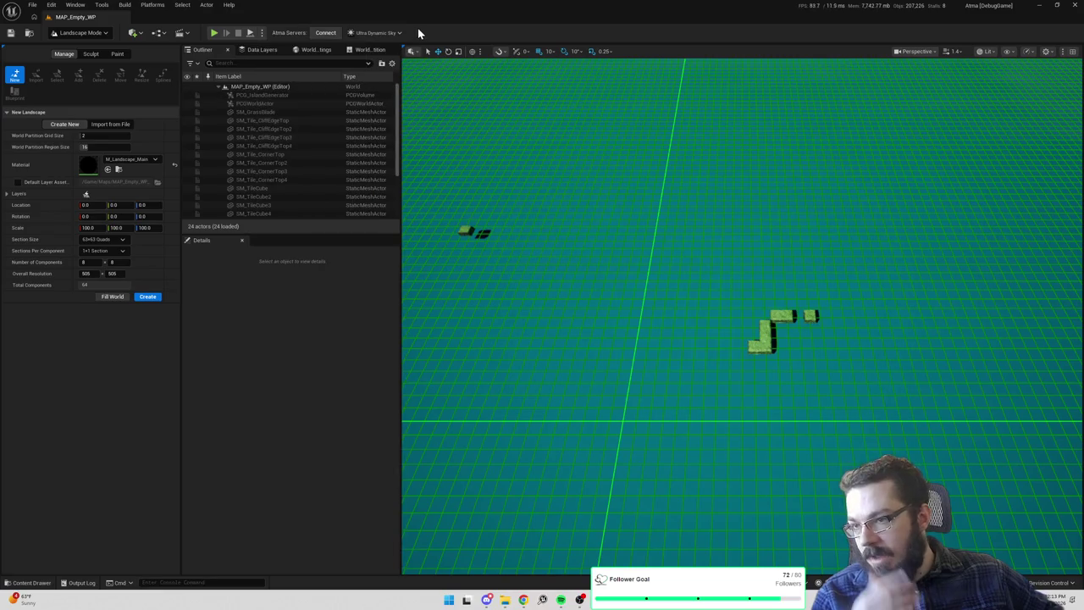
left_click(216, 34)
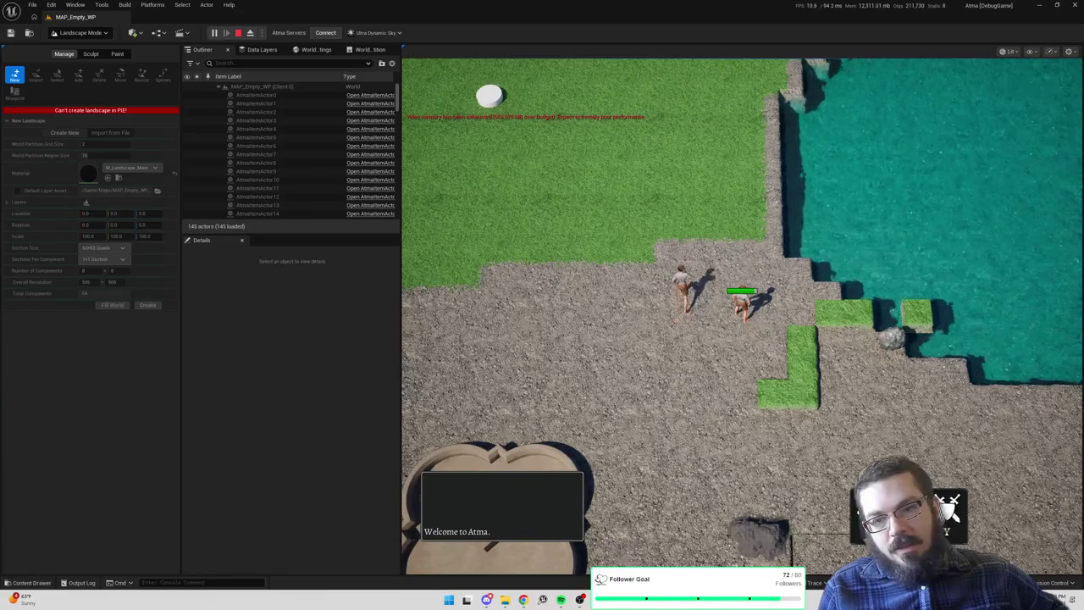
Walk the character north-west from the gravel onto the grass and target the nearby villager
left_click(716, 251)
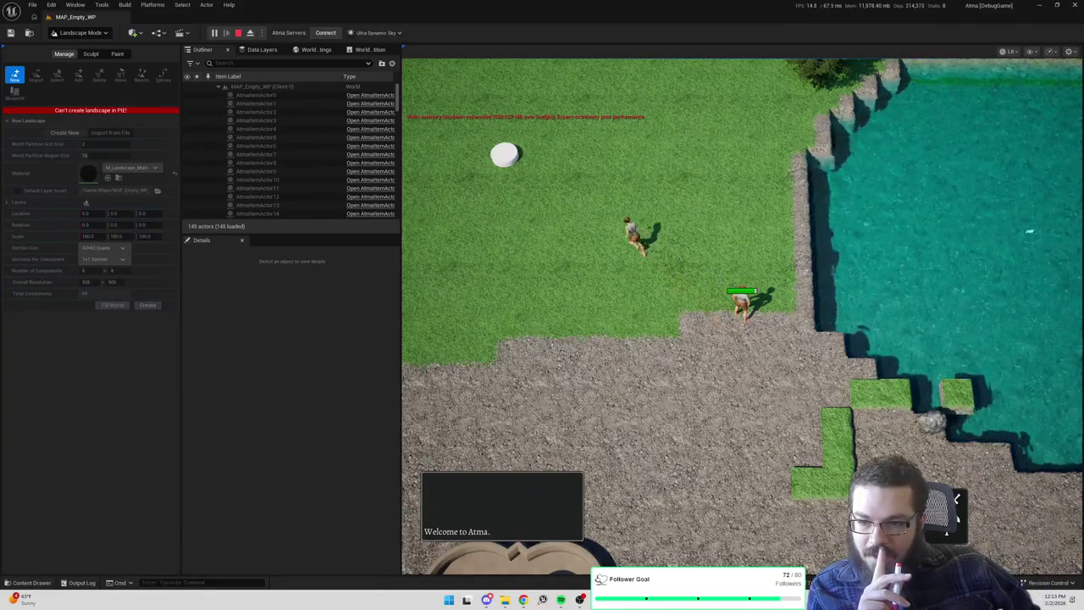
left_click(639, 203)
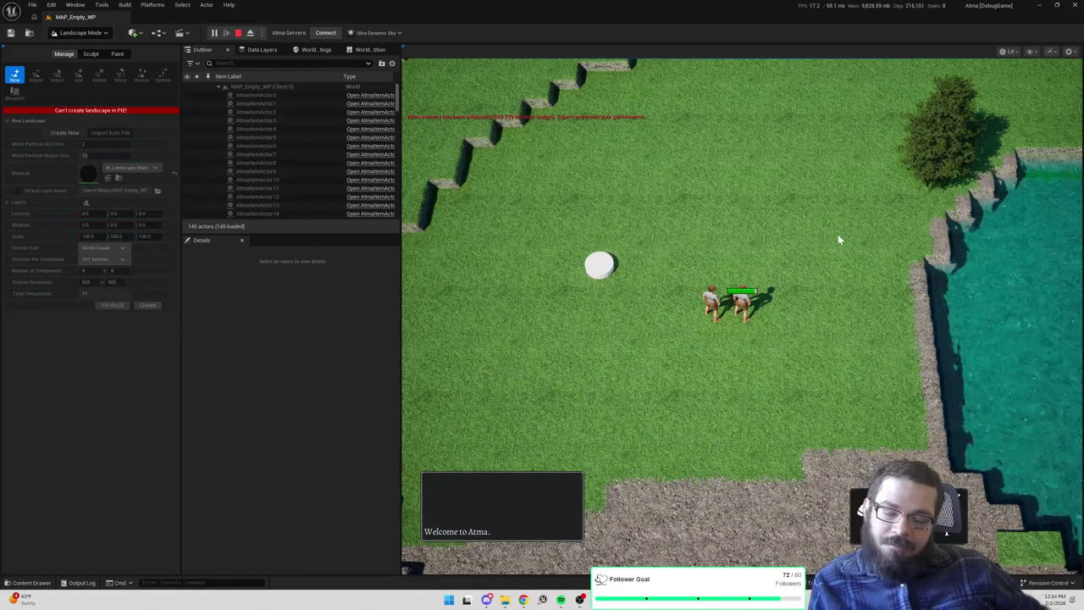
left_click(703, 323)
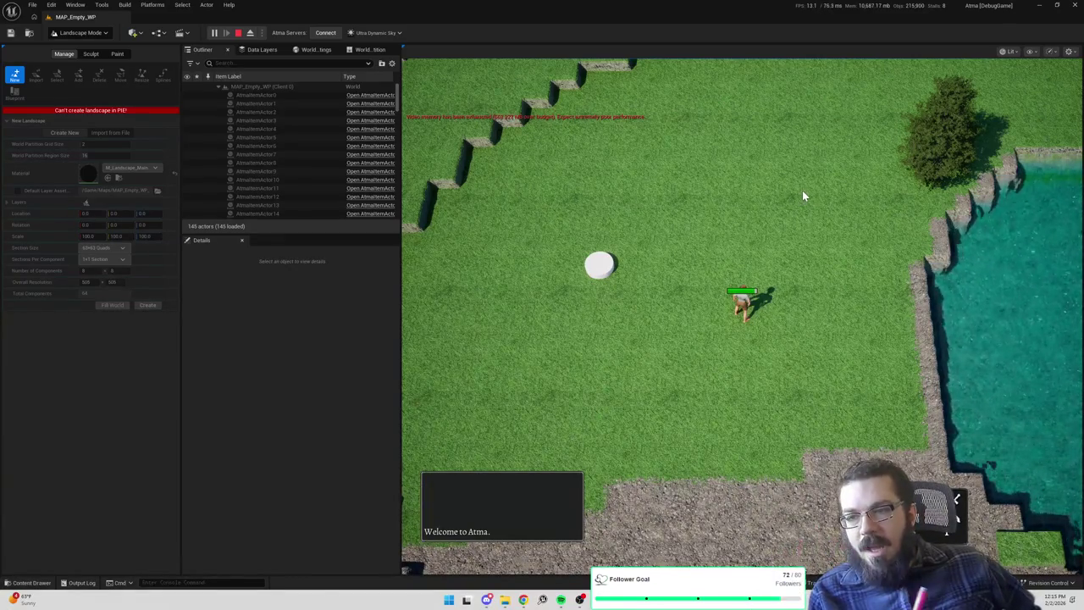
Move the character back and forth across the open grass field and further up it
left_click(696, 250)
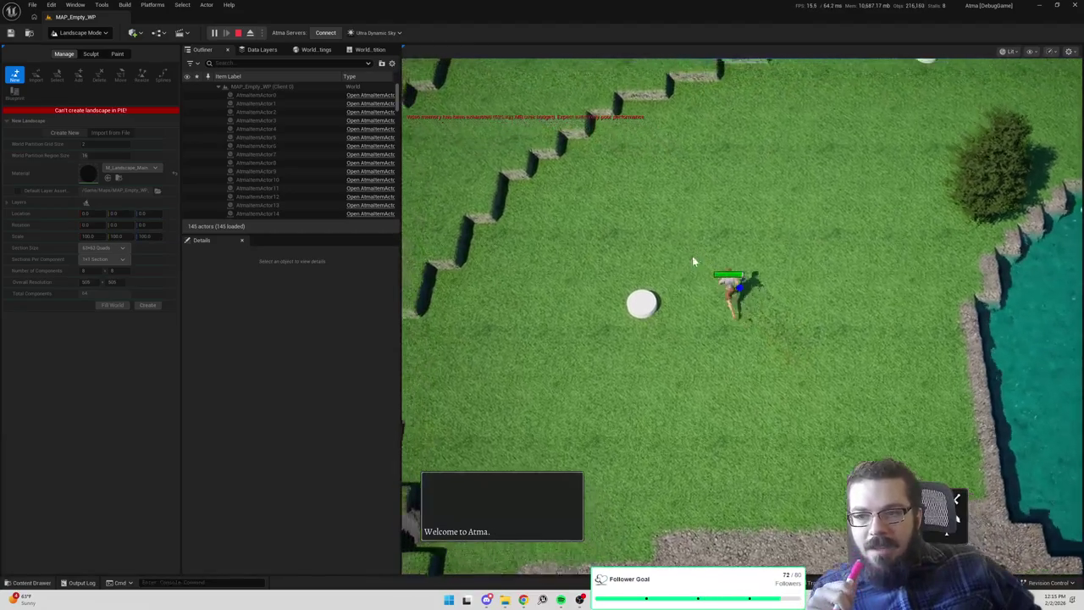
left_click(668, 426)
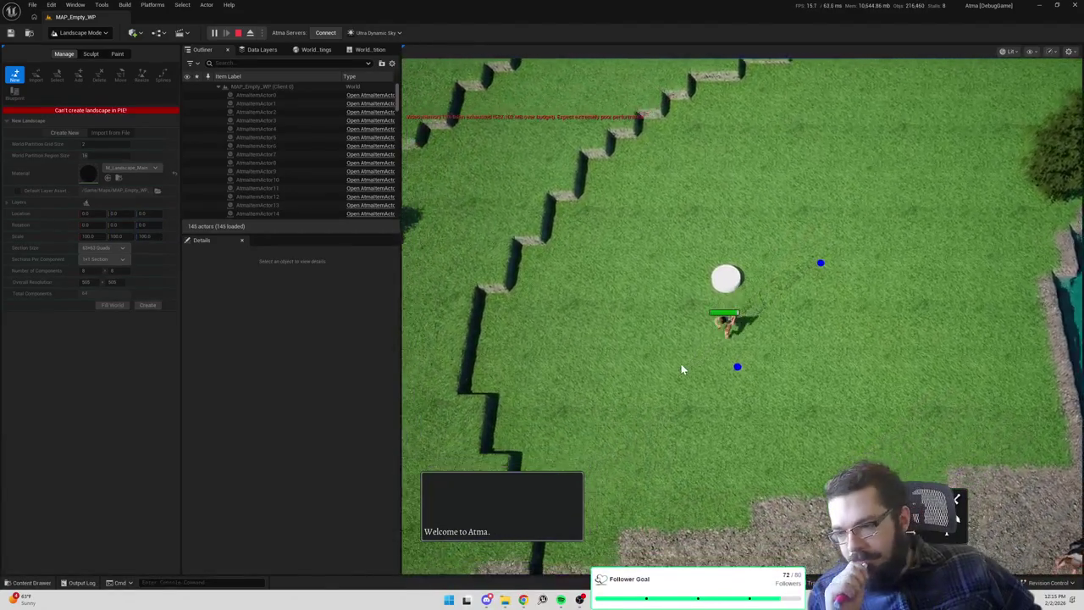
left_click(617, 335)
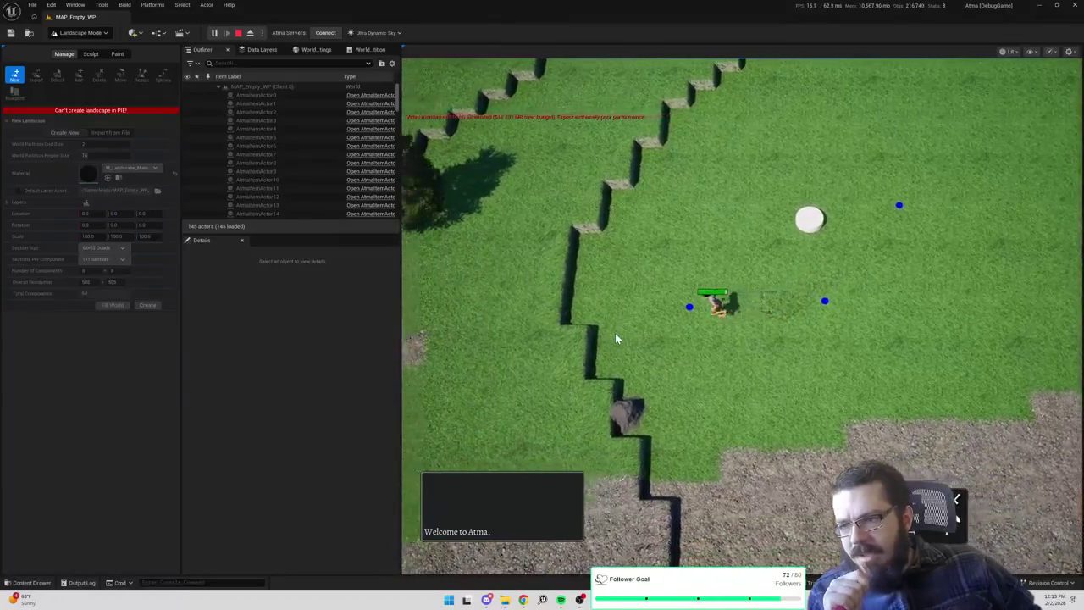
left_click(951, 340)
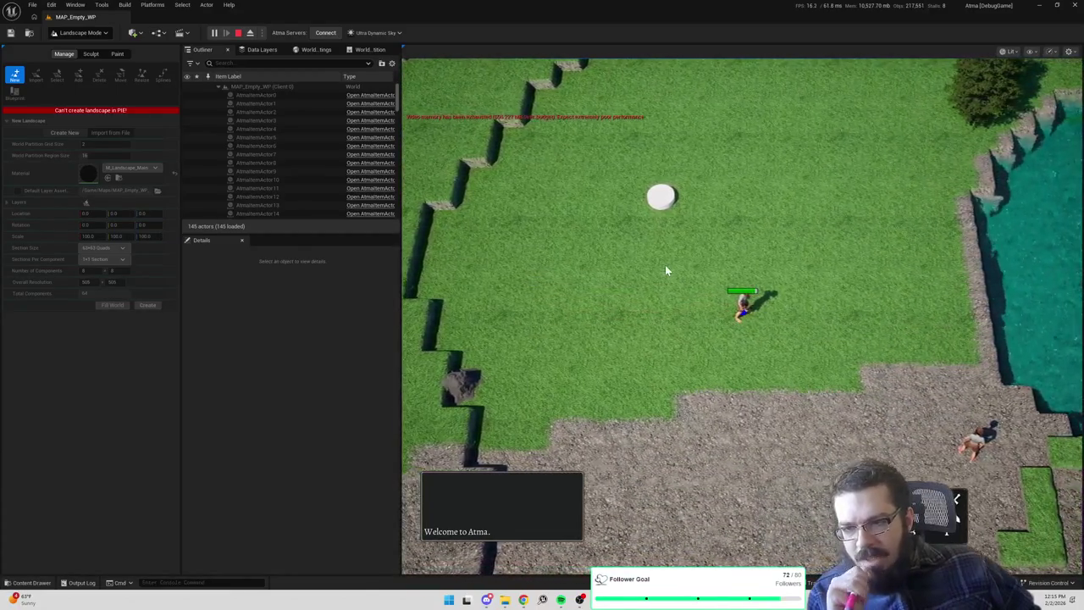
left_click(666, 267)
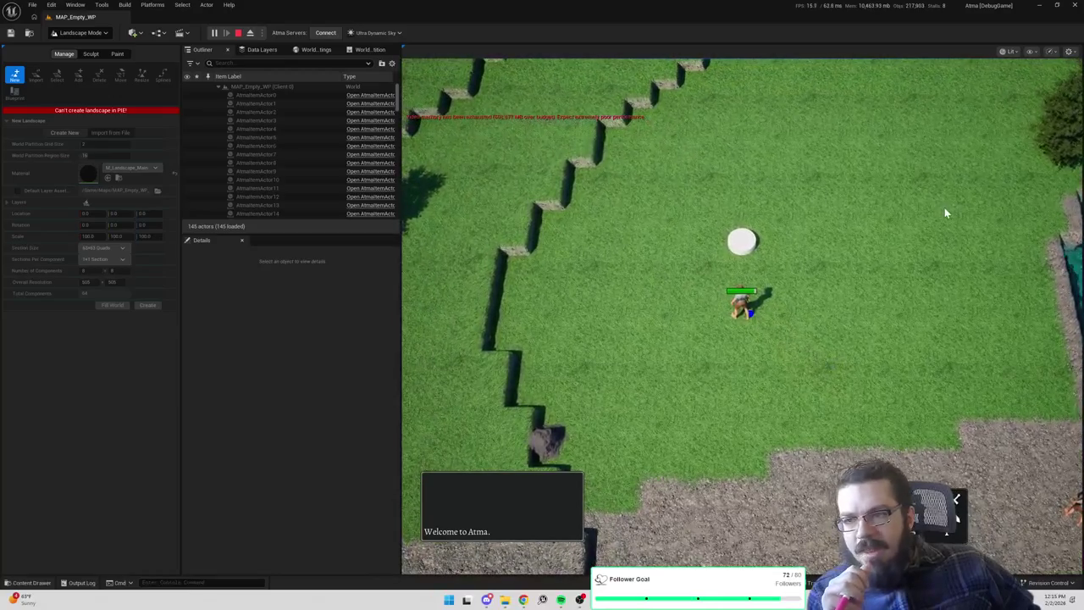
left_click(945, 208)
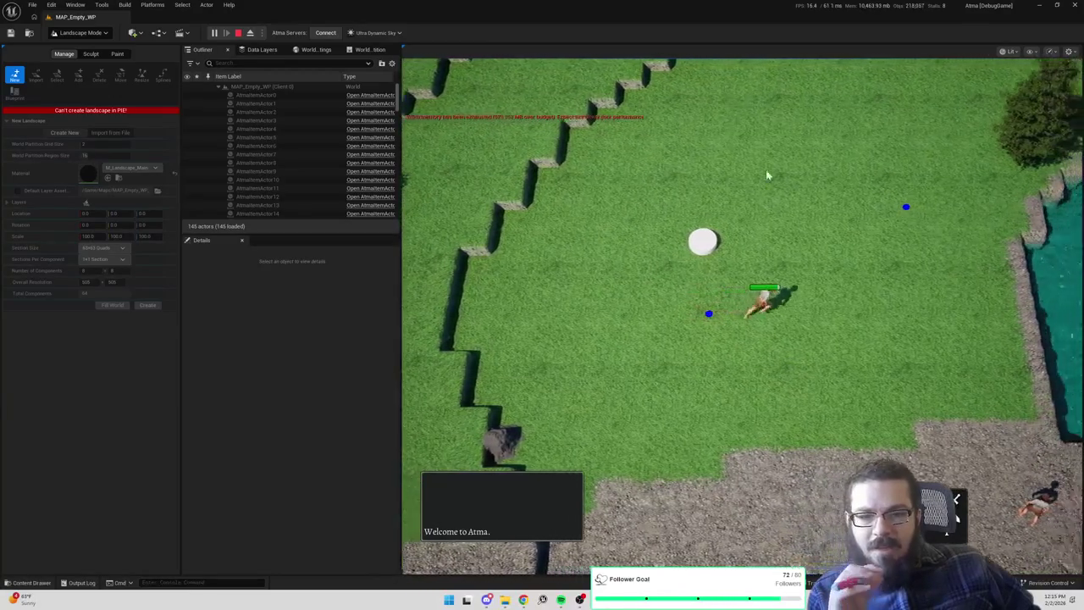
left_click(733, 142)
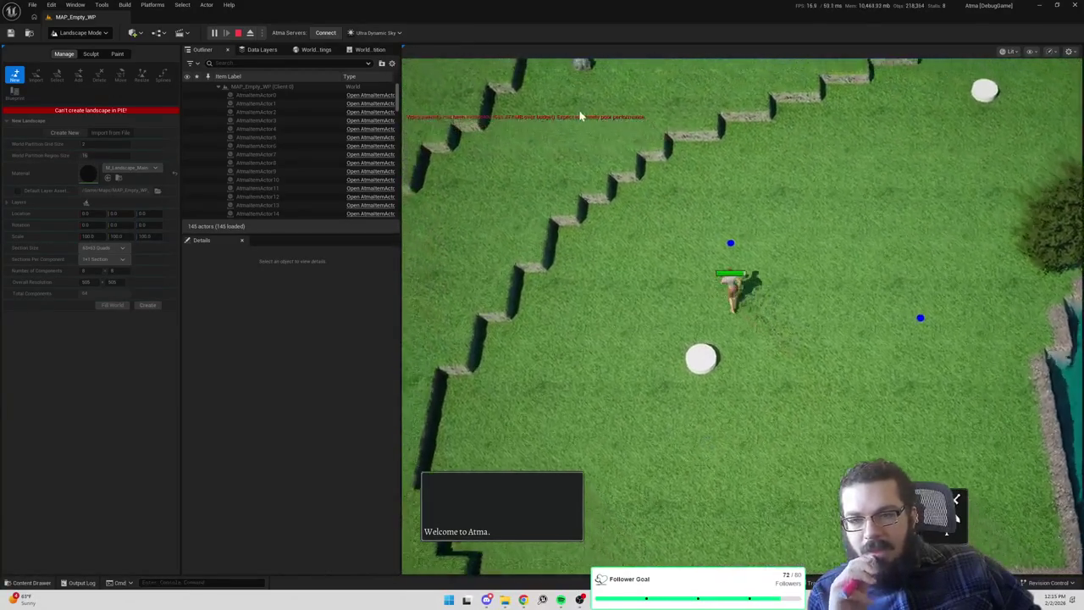
Climb the character up the terrace steps to the edge of the gravel terrace
left_click(580, 117)
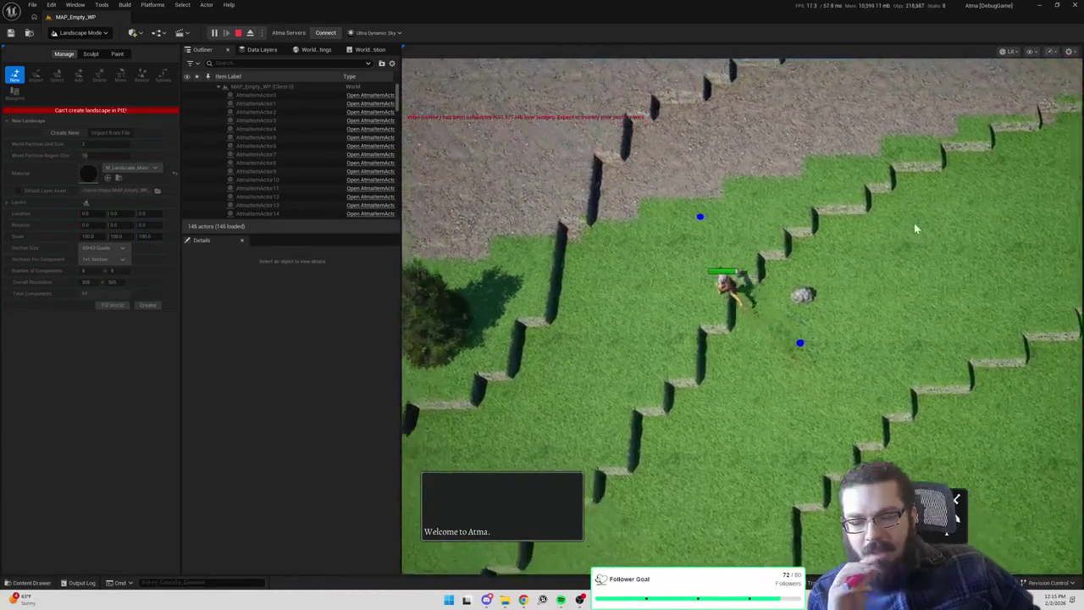
left_click(913, 223)
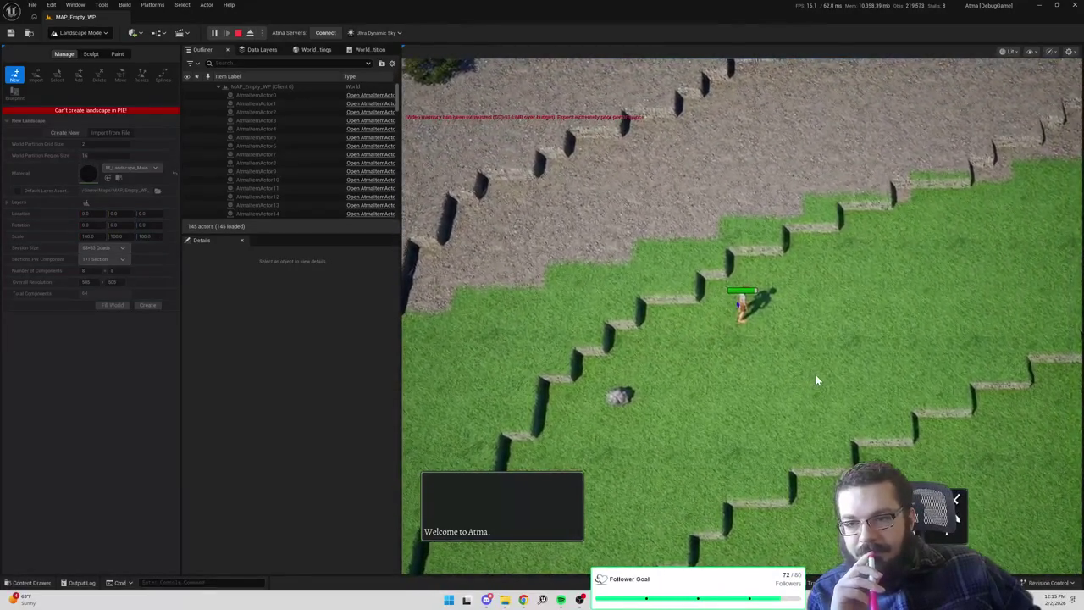
left_click(816, 376)
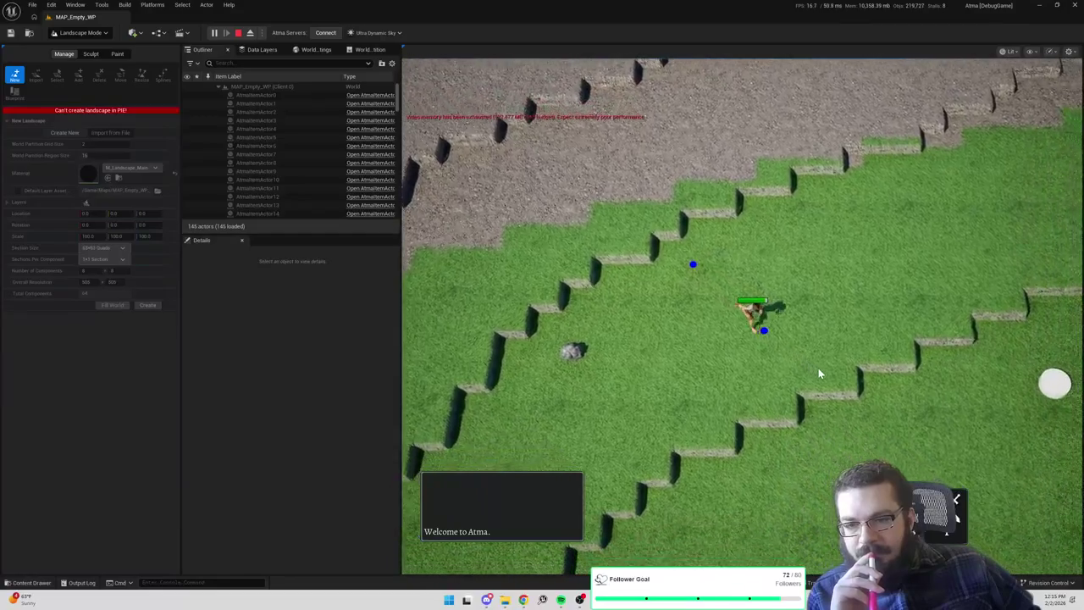
left_click(885, 299)
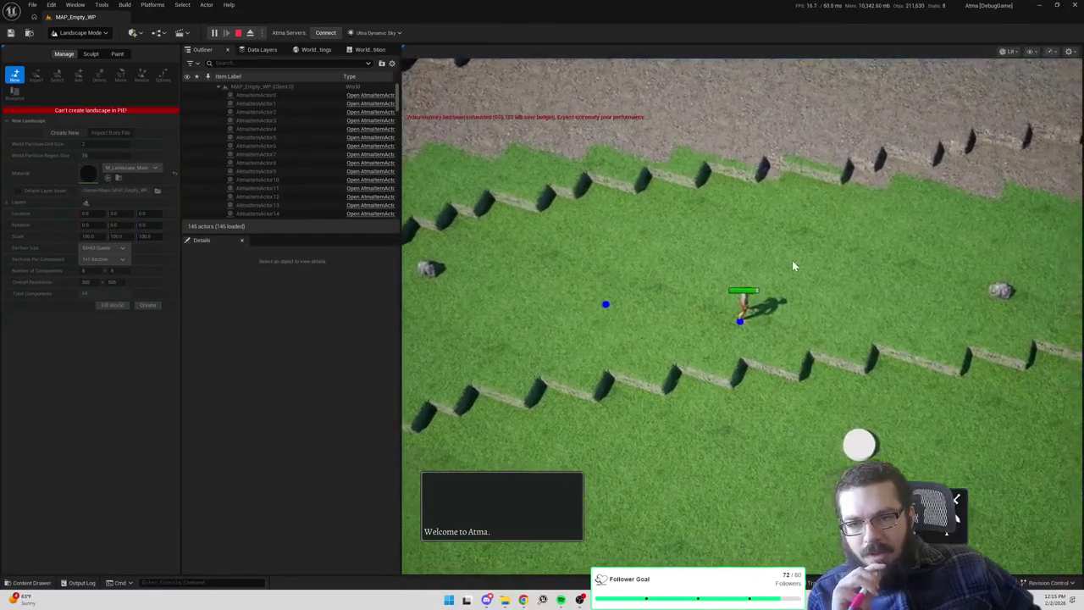
left_click(793, 266)
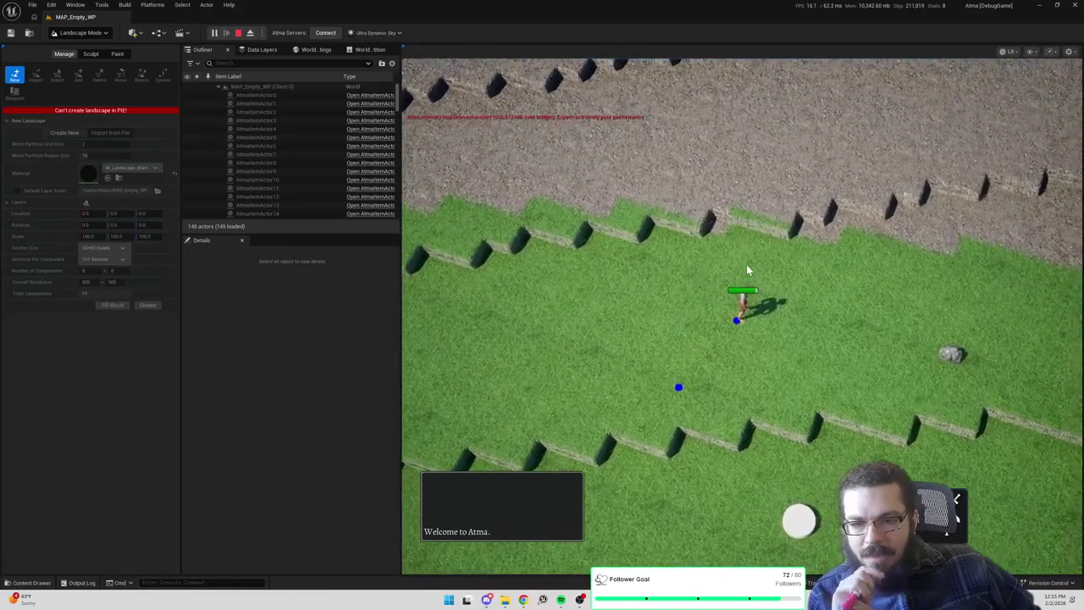
left_click(747, 269)
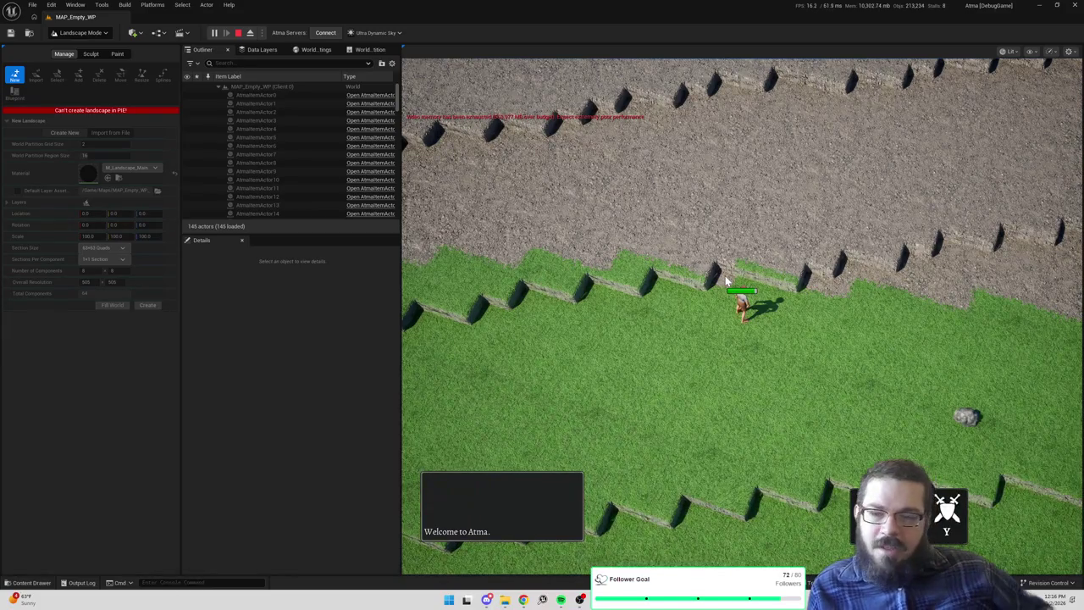
Eject to a free camera with F8 and zoom around the terraces and lakeside grass field
key("F8")
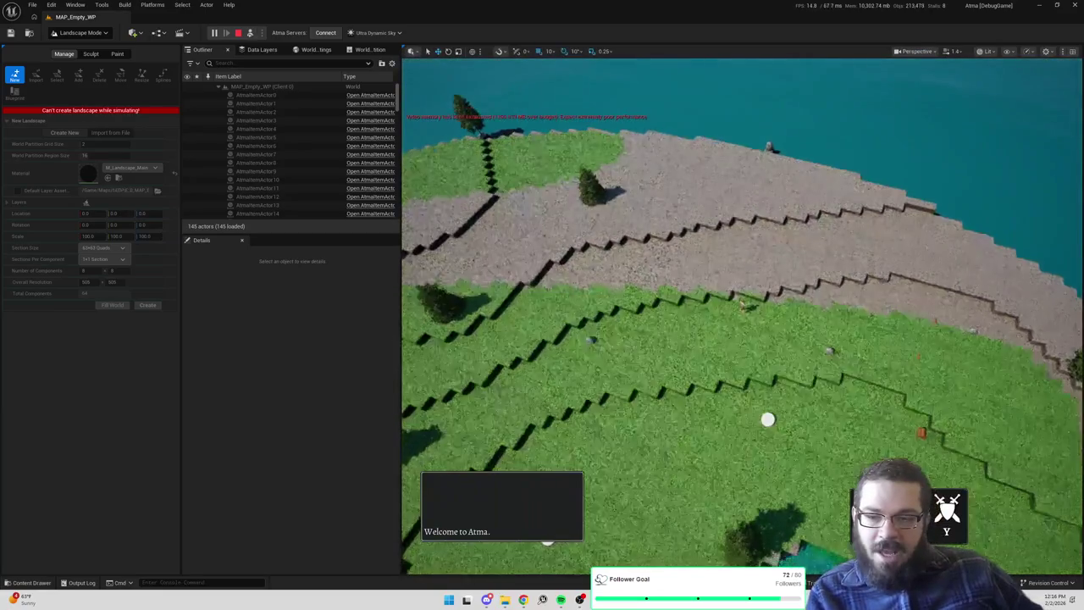
scroll(742, 314, "up", 10)
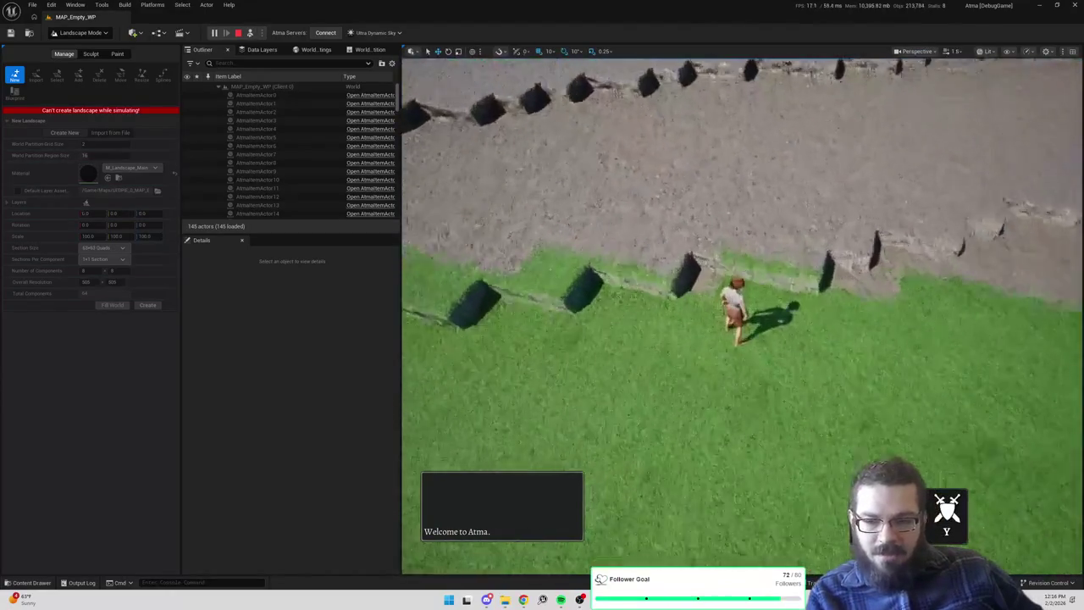
scroll(703, 326, "down", 3)
scroll(703, 326, "up", 8)
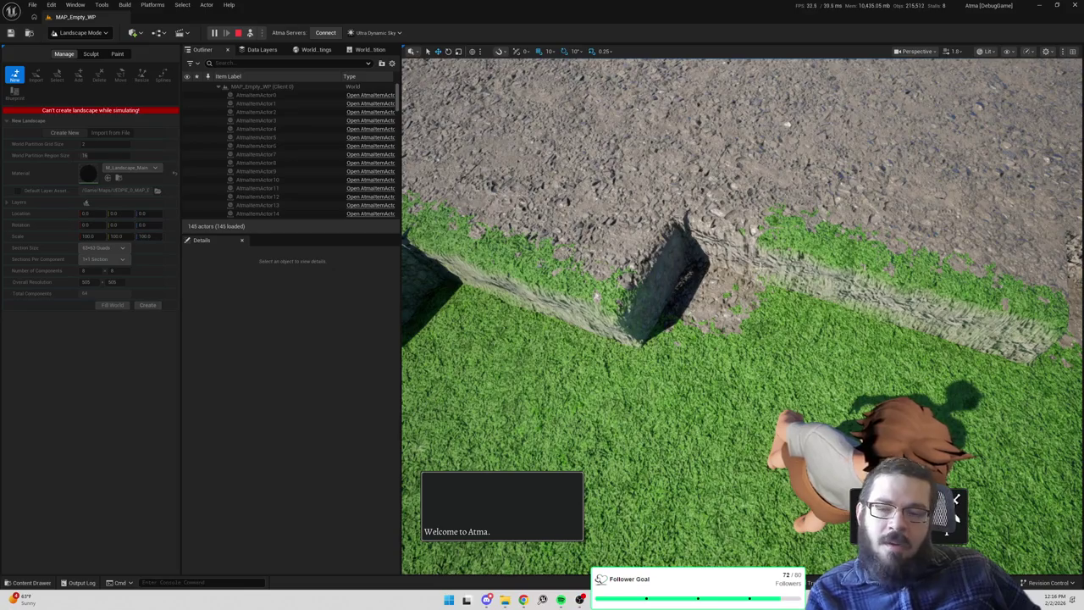
scroll(777, 227, "down", 5)
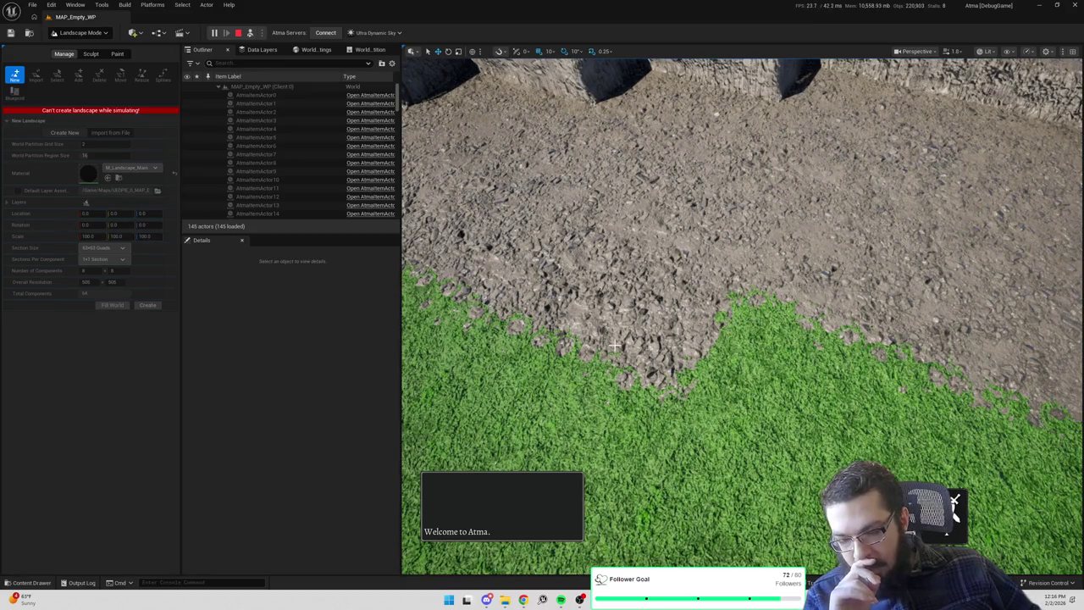
scroll(762, 386, "down", 3)
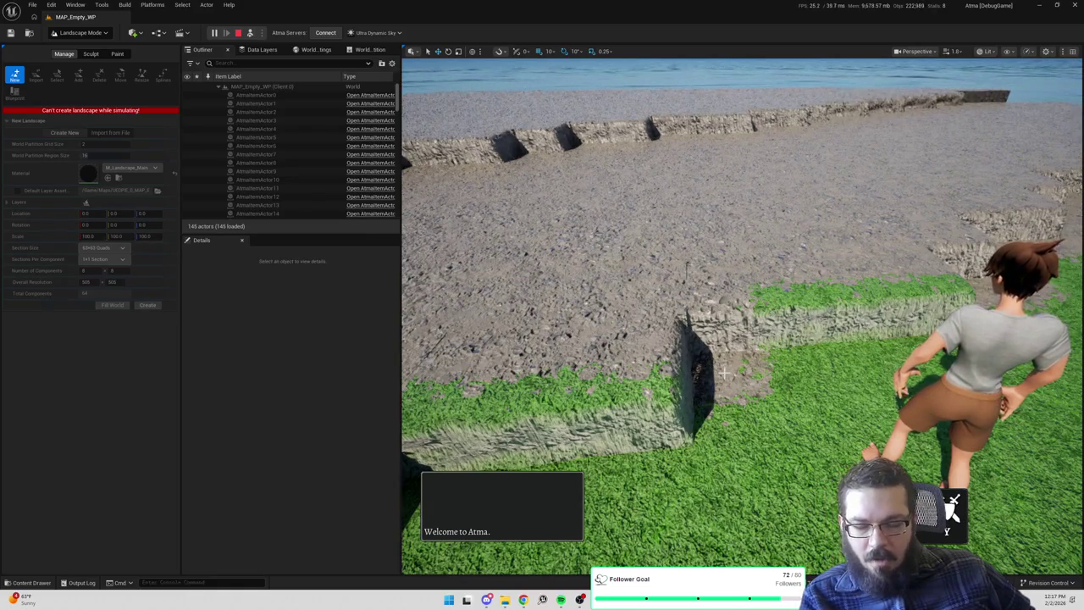
scroll(725, 372, "down", 5)
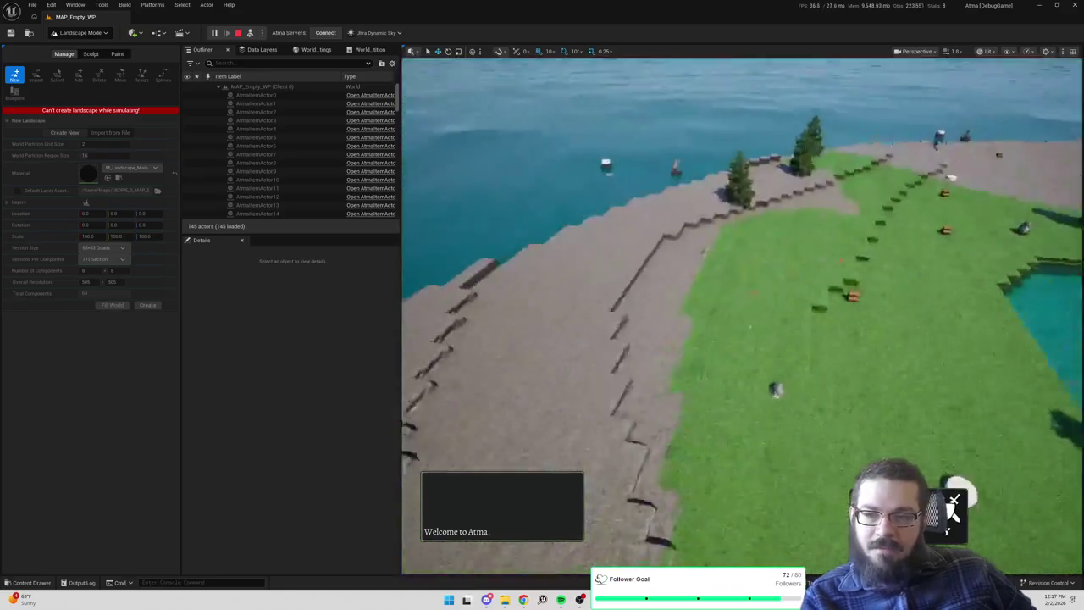